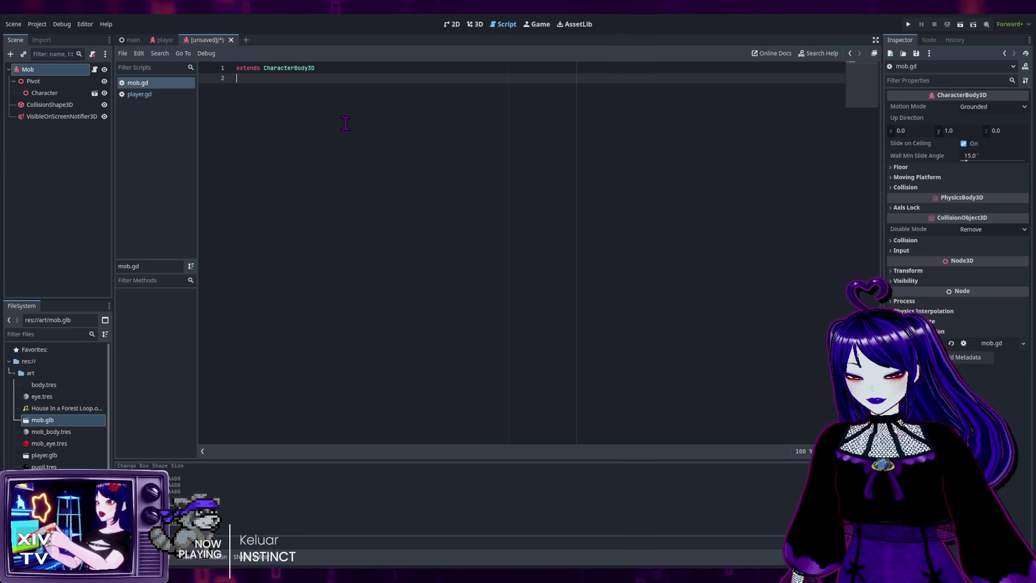
Paste the full mob script into mob.gd and delete the duplicate 'extends CharacterBody3D' line.
text(extends CharacterBody3D  # Minimum speed of the mob in meters per second. @export var min_speed = 10 # Maximum speed of the mob in meters per second. @export var max_speed = 18  func _physics_process(_delta): 	move_and_slide()  # This function will be called from the Main scene. func initialize(start_position, player_position): 	# We position the mob by placing it at start_position 	# and rotate it towards player_position, so it looks at the player. 	look_at_from_position(start_position, player_position, Vector3.UP) 	# Rotate this mob randomly within range of -45 and +45 degrees, 	# so that it doesn't move directly towards the player. 	rotate_y(randf_range(-PI / 4, PI / 4))  	# We calculate a random speed (integer) 	var random_speed = randi_range(min_speed, max_speed) 	# We calculate a forward velocity that represents the speed. 	velocity = Vector3.FORWARD * random_speed 	# We then rotate the velocity vector based on the mob's Y rotation 	# in order to move in the direction the mob is looking. 	velocity = velocity.rotated(Vector3.UP, rotation.y)  func _on_visible_on_screen_notifier_3d_screen_exited(): 	queue_free())
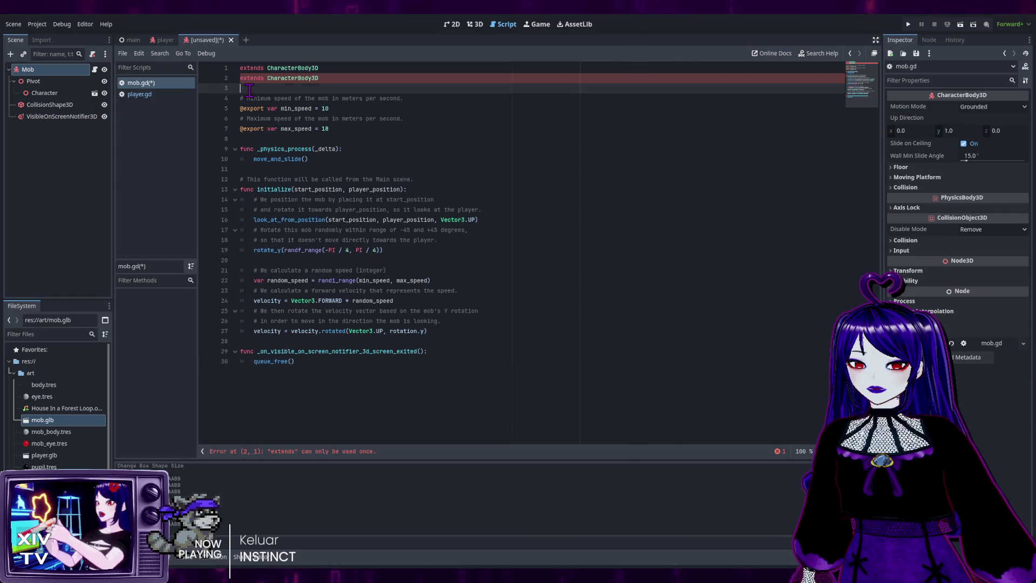
drag(320, 79, 228, 79)
key(BackSpace)
key(BackSpace)
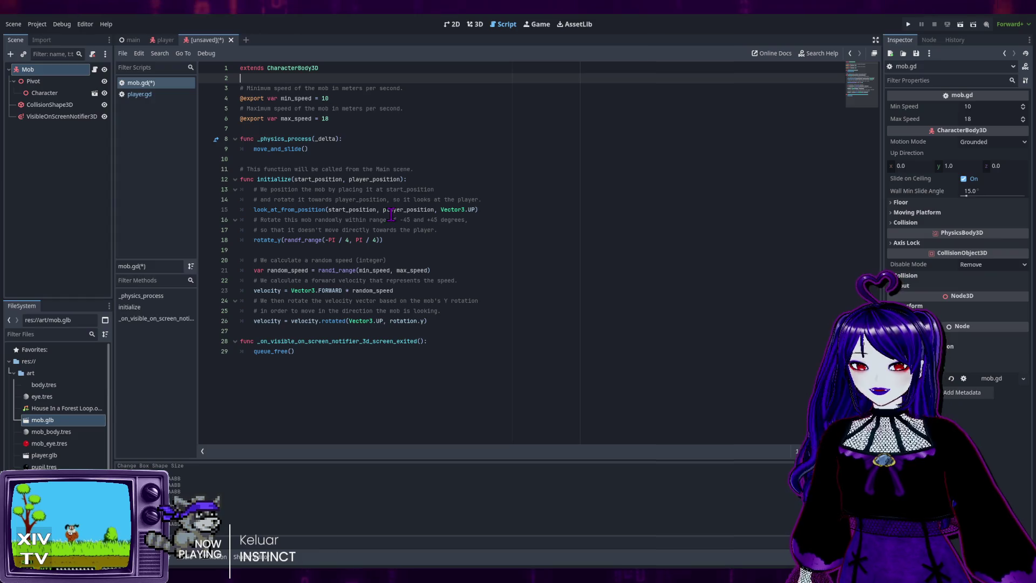
click(514, 372)
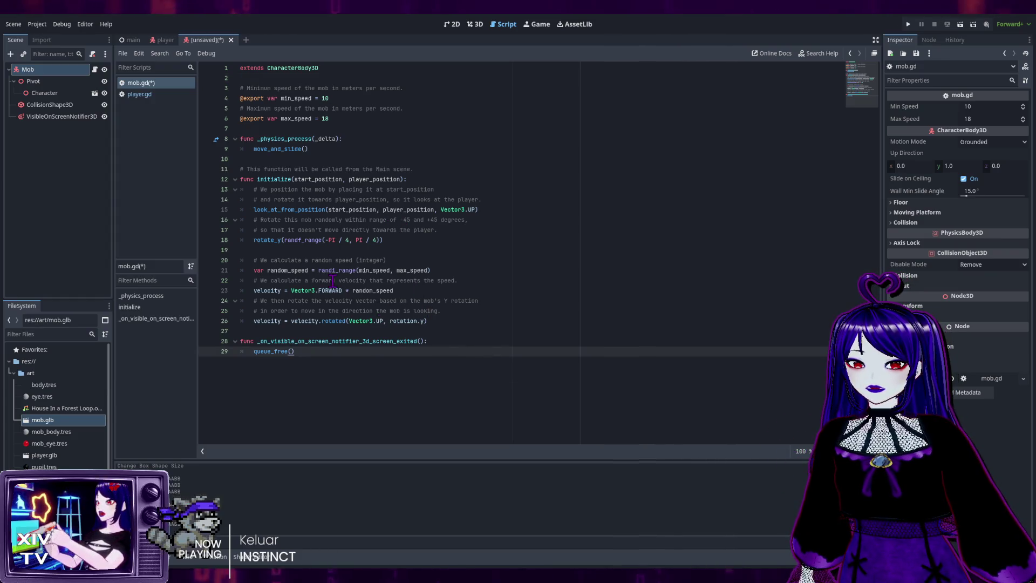
click(456, 98)
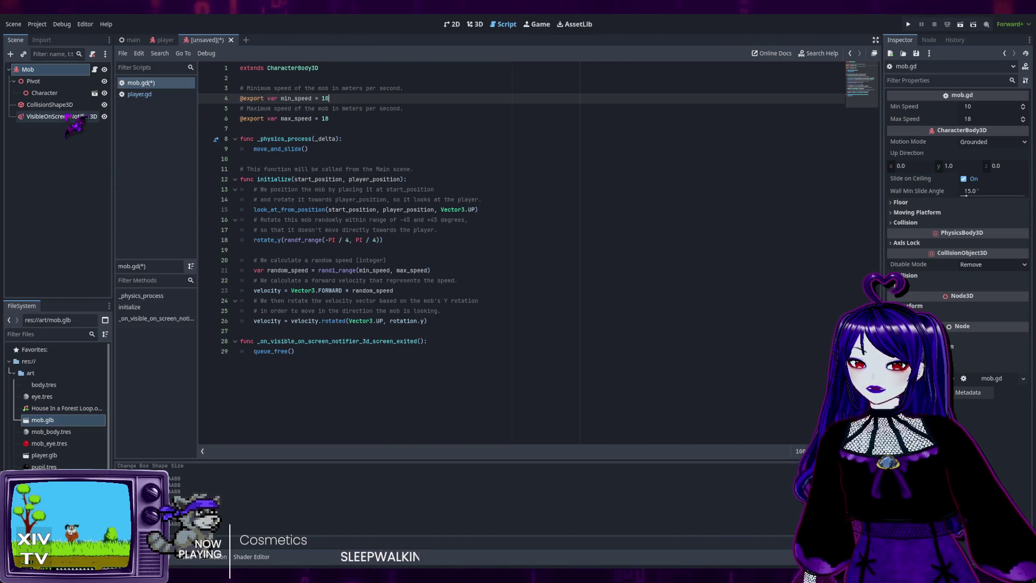
Select the VisibleOnScreenNotifier3D node to show its AABB size values in the Inspector.
click(62, 117)
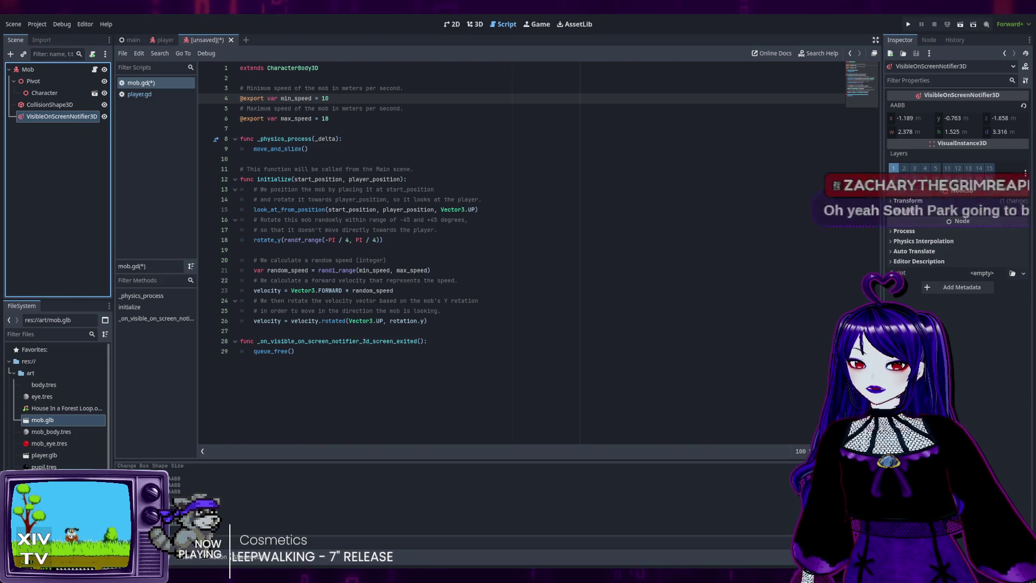
Fit the notifier box around the mob in 3D, 2.378 × 1.525 × 3.316 m.
click(475, 24)
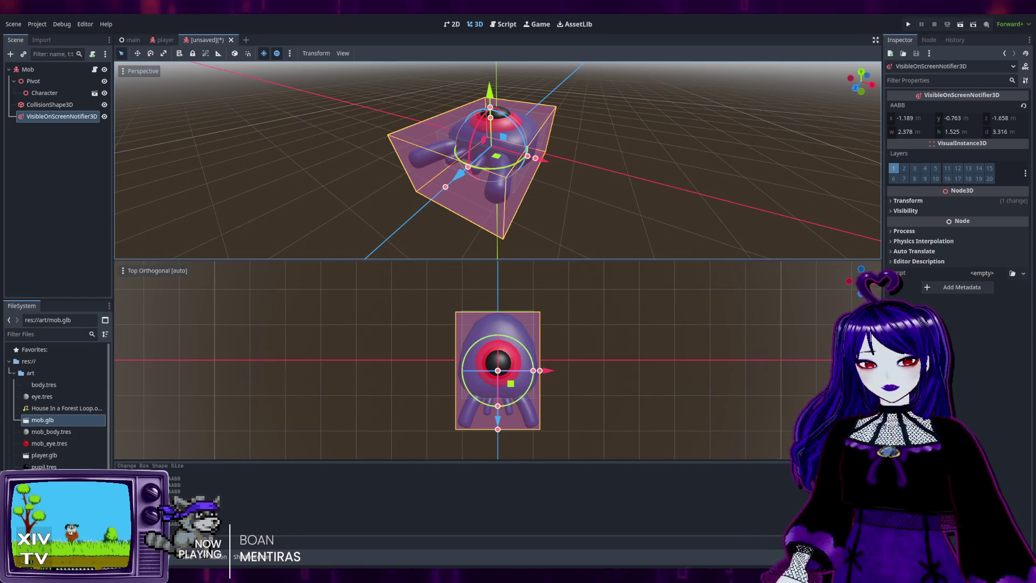
click(452, 24)
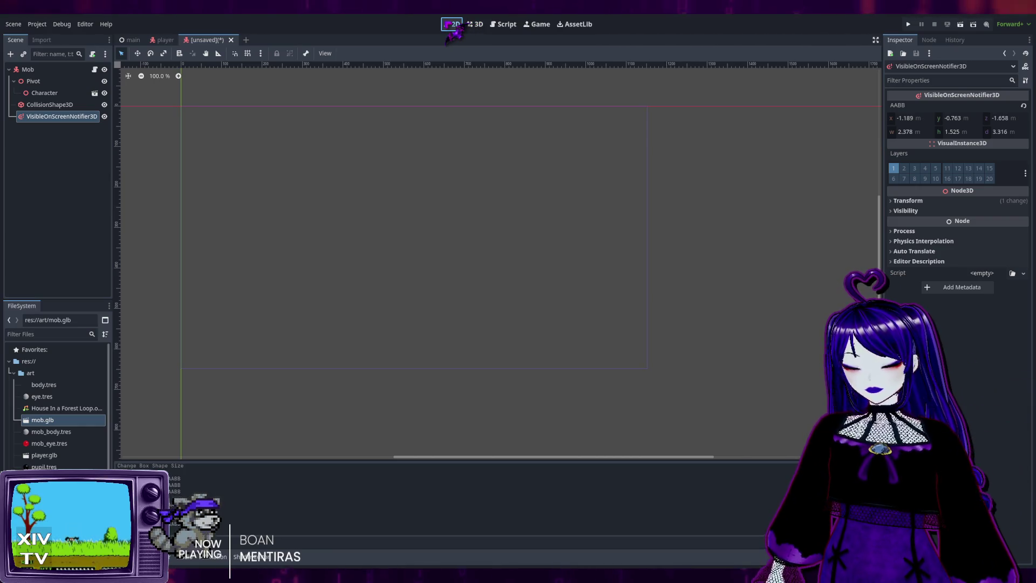
Return to the 3D view of the mob and list the notifier's signals in the Node tab.
key(ctrl+F2)
key(ctrl+F3)
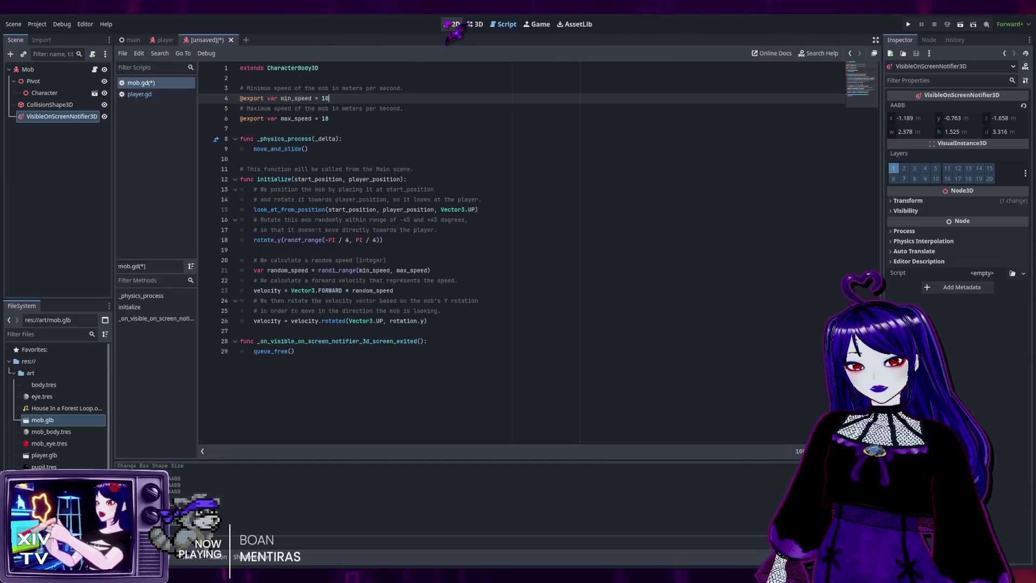
click(454, 24)
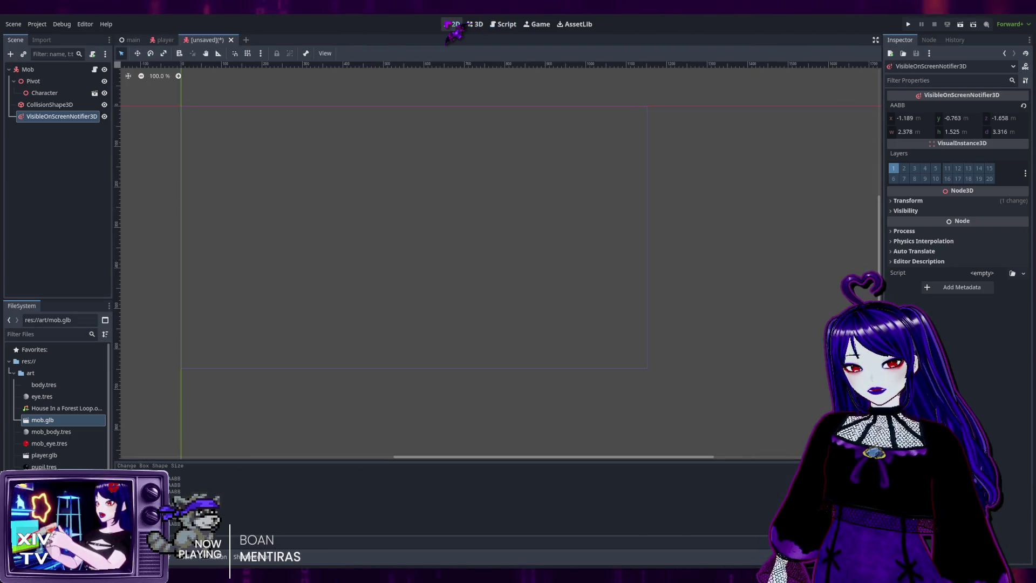
key(ctrl+F4)
key(ctrl+F5)
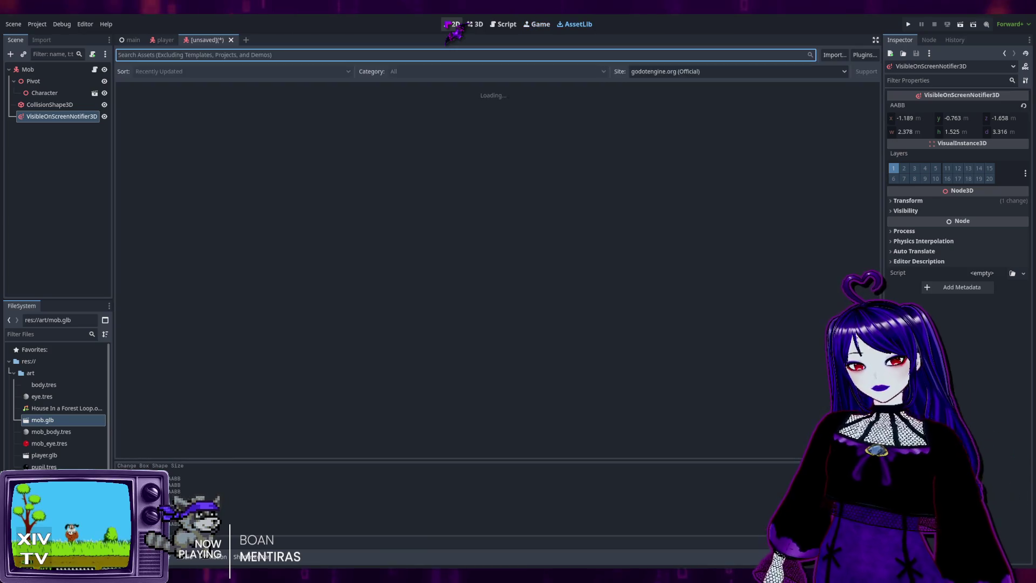
key(ctrl+F3)
key(ctrl+F2)
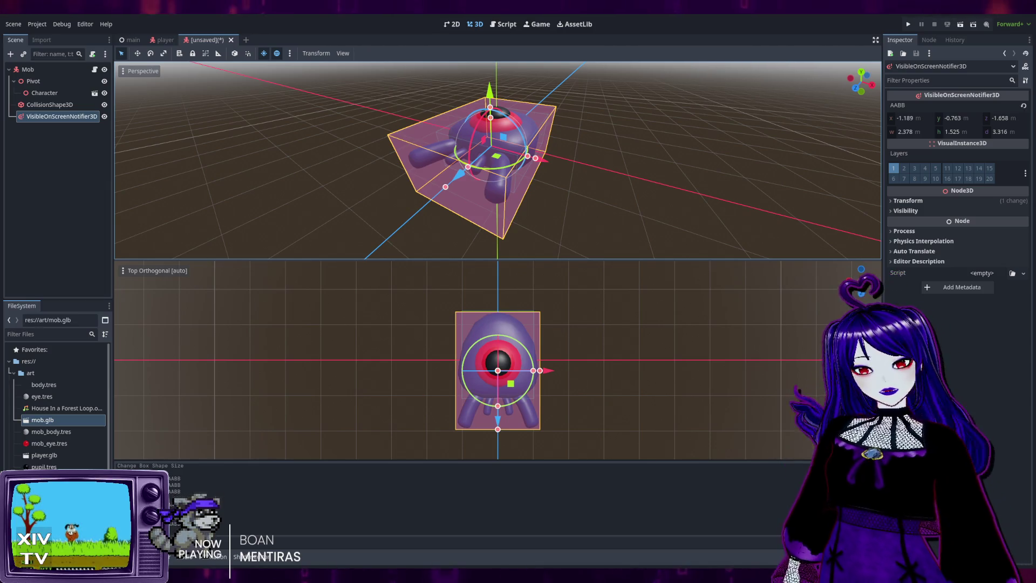
click(929, 40)
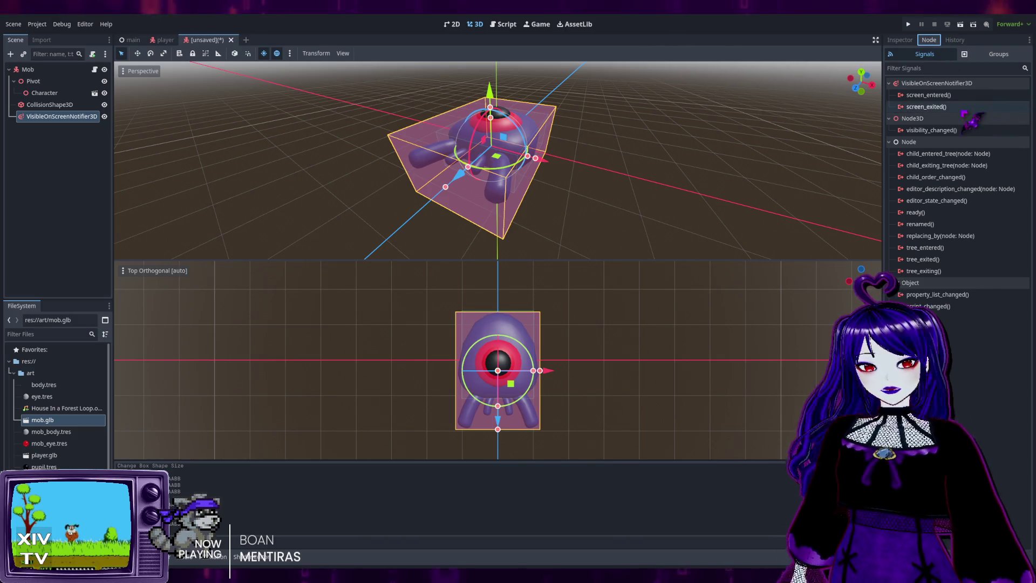
Connect screen_exited to mob.gd's _on_visible_on_screen_notifier_3d_screen_exited function.
click(947, 107)
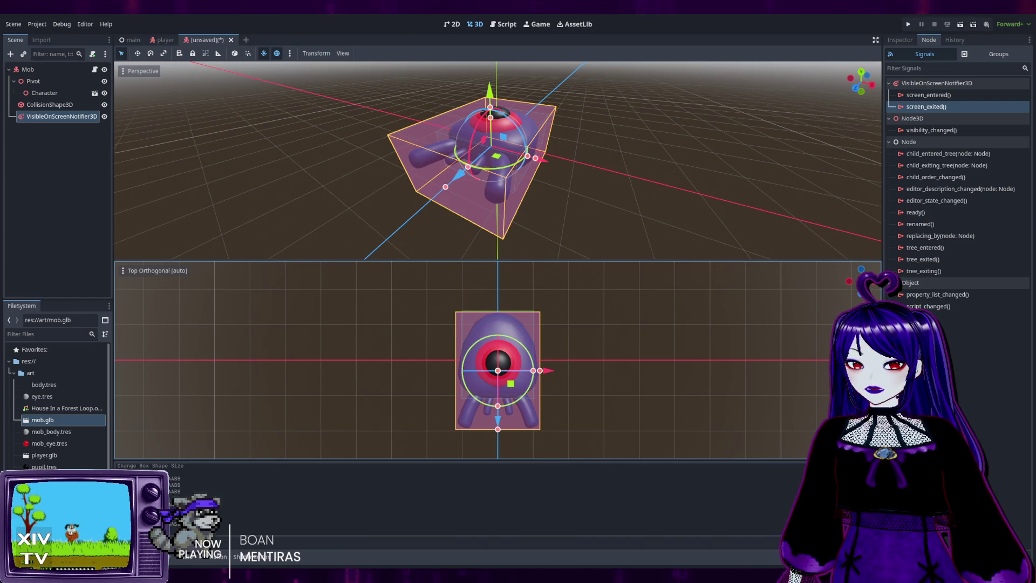
click(942, 107)
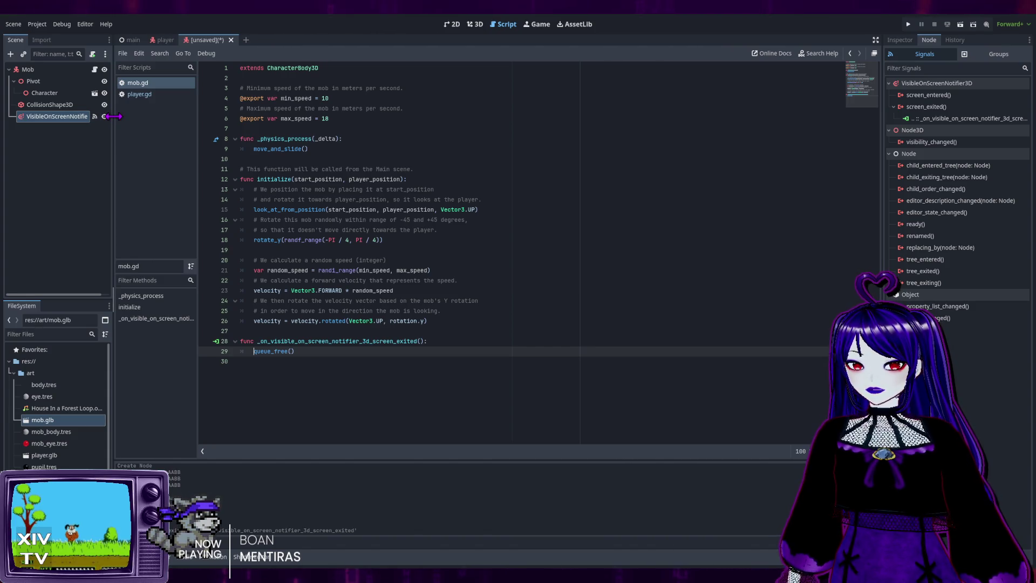
Review the new screen_exited handler calling queue_free() in mob.gd, then switch to main.tscn.
mouse_move(113, 119)
mouse_down()
mouse_move(146, 119)
mouse_move(116, 122)
mouse_move(132, 125)
mouse_up()
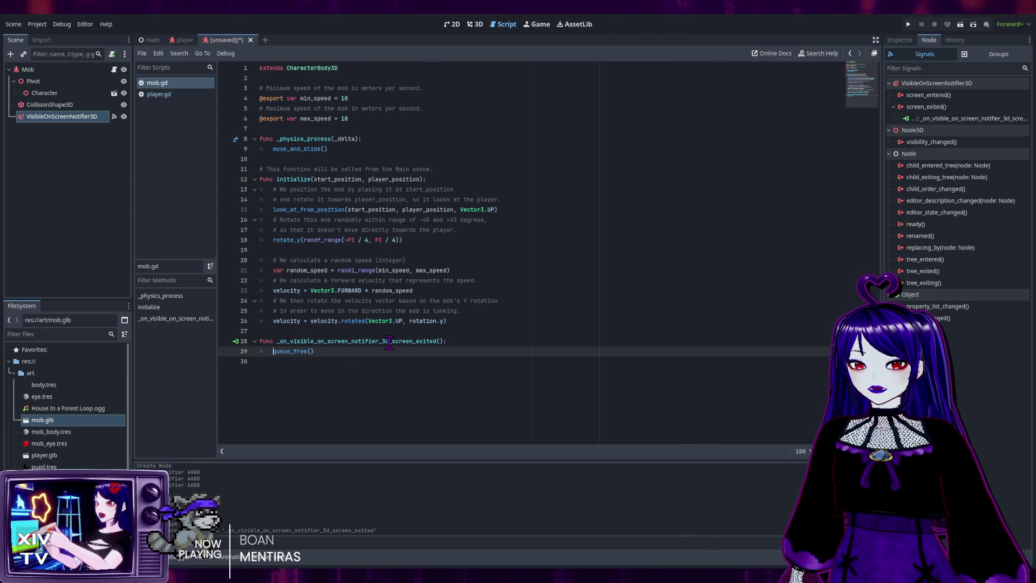
double_click(303, 341)
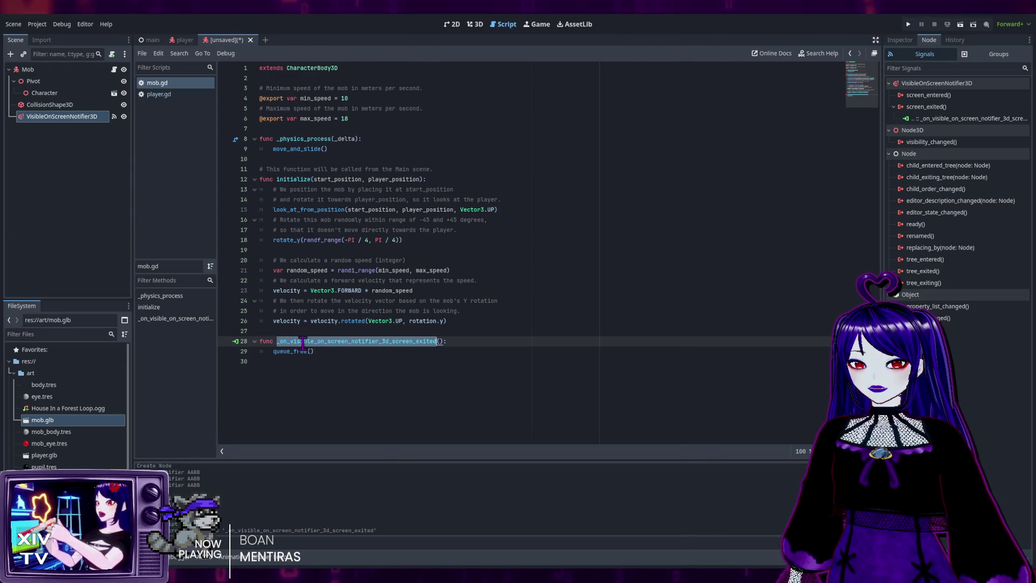
click(474, 340)
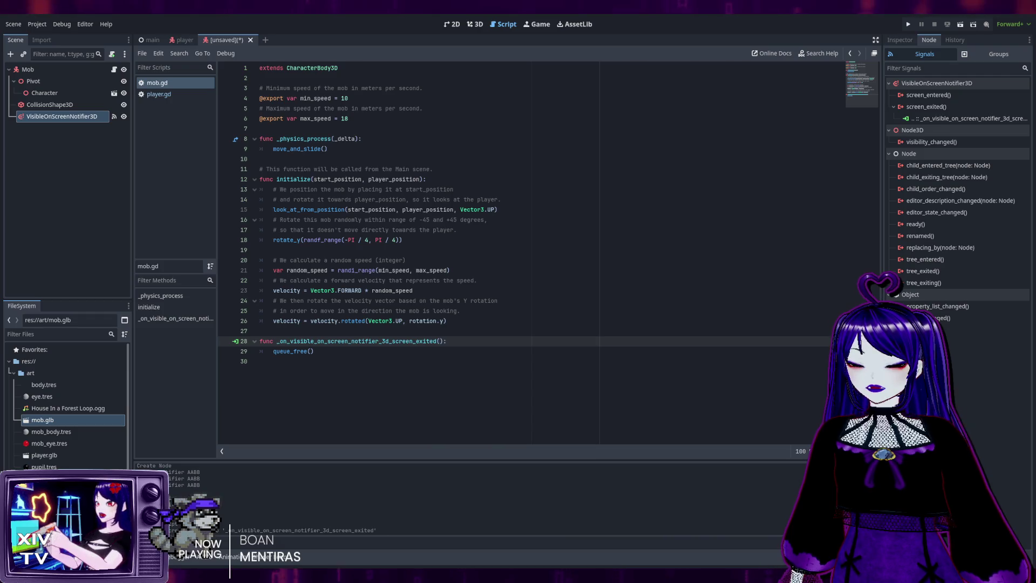
click(330, 350)
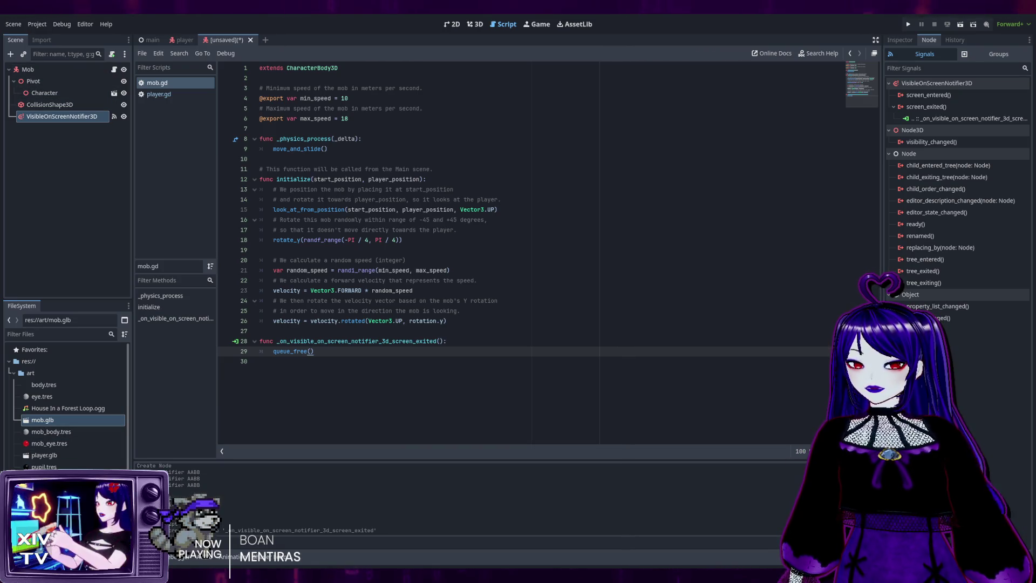
key(ctrl+Tab)
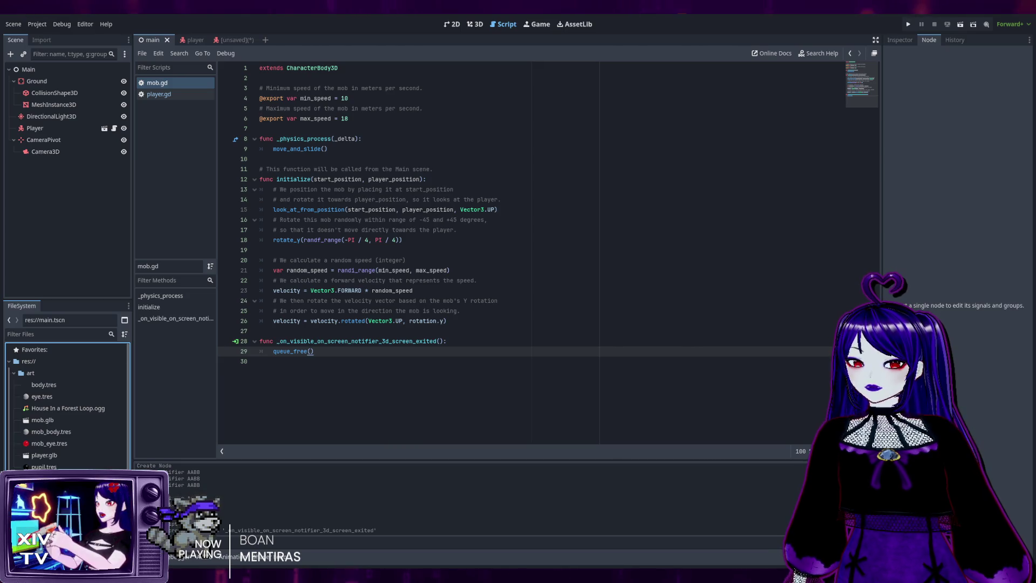
Show the Main scene in 3D with a single viewport of the camera preview.
click(475, 24)
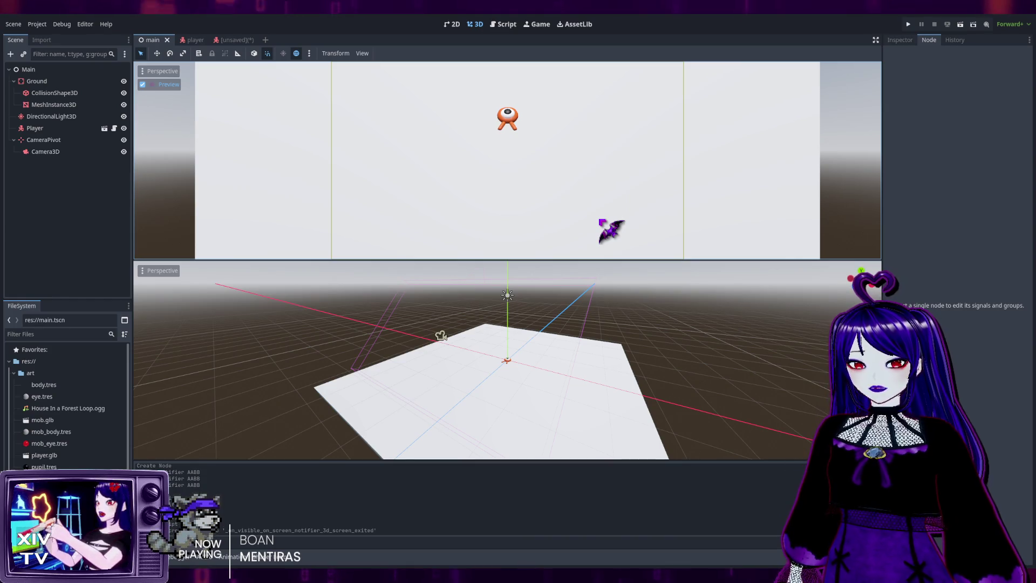
key(ctrl+z)
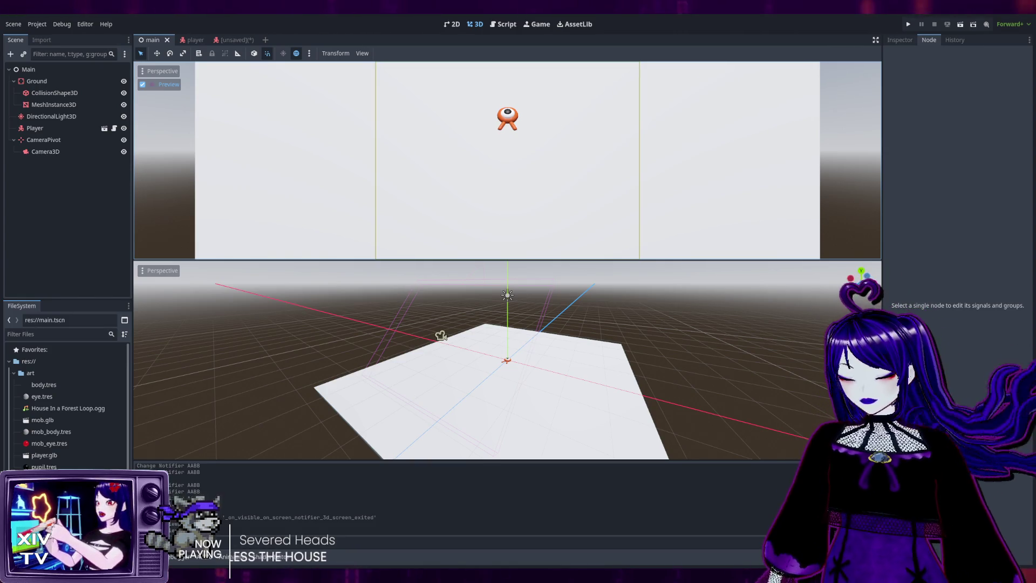
key(ctrl+1)
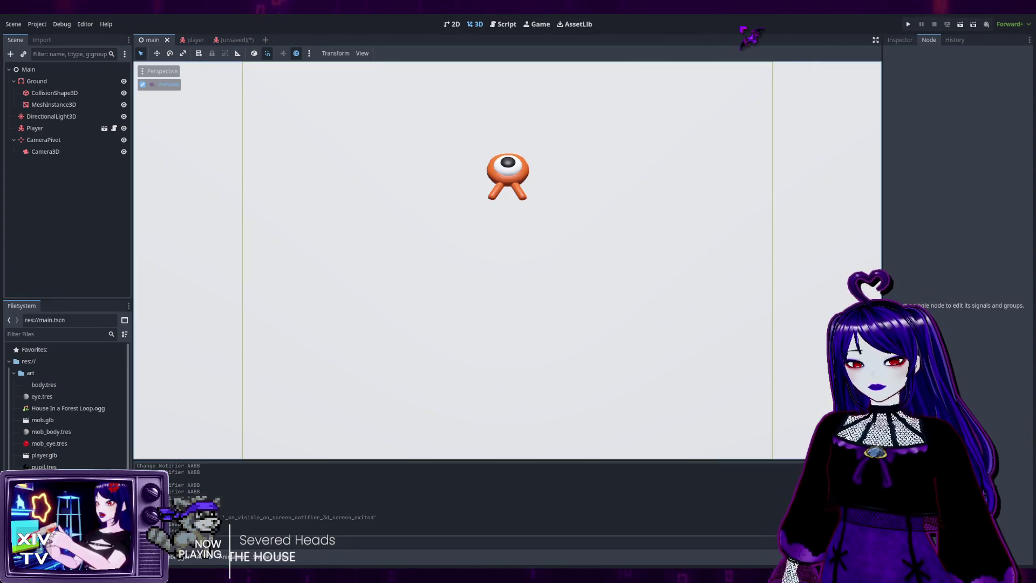
Try the 3-, 4- and side-by-side viewport layouts, settling on two stacked viewports.
key(ctrl+2)
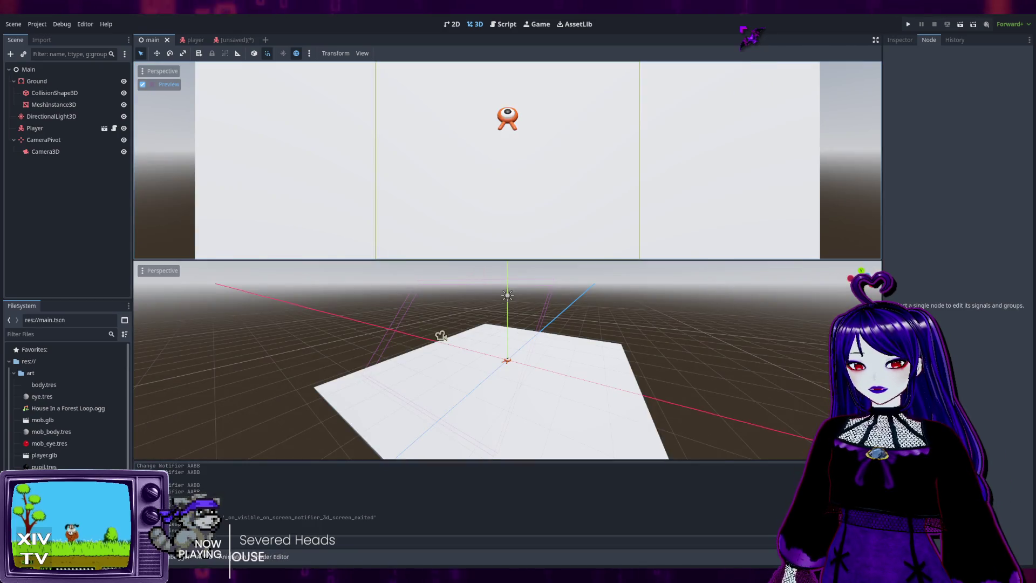
key(ctrl+3)
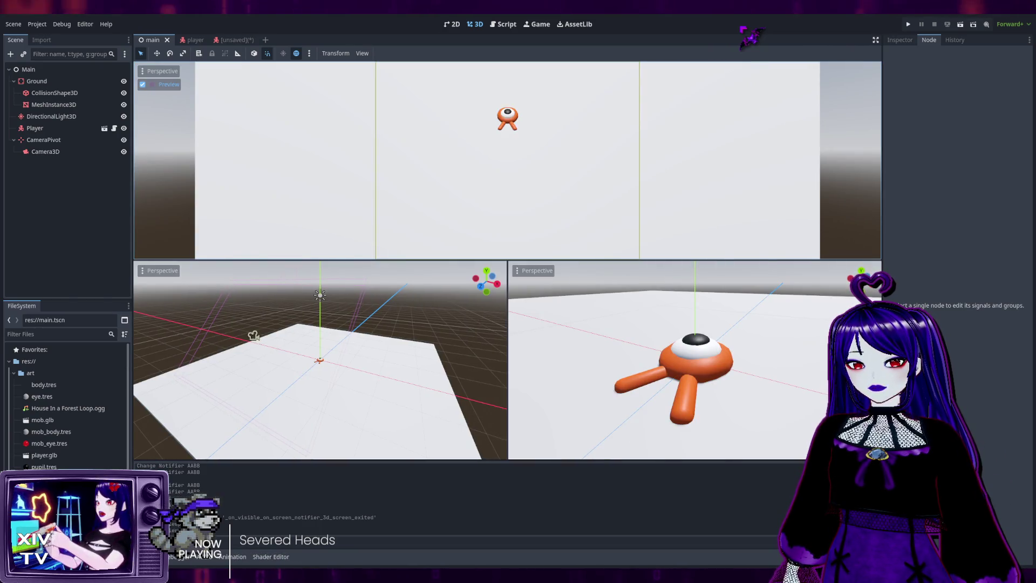
key(ctrl+4)
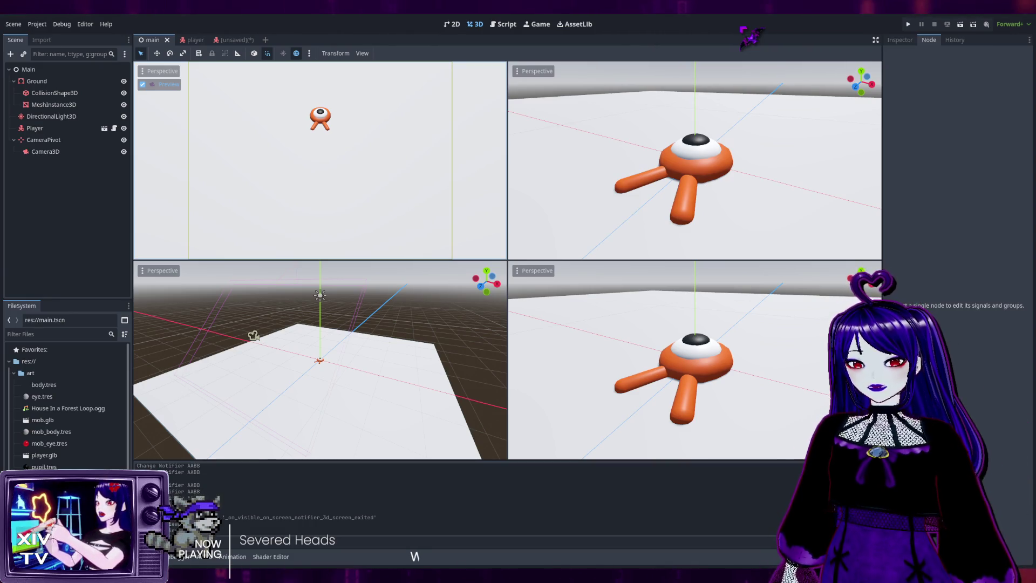
key(ctrl+2)
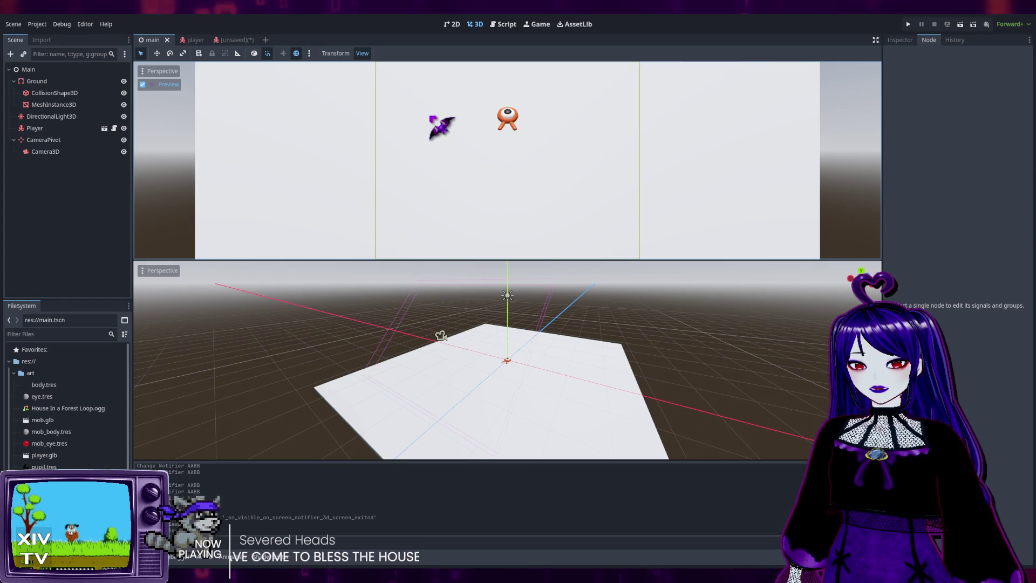
key(ctrl+alt+2)
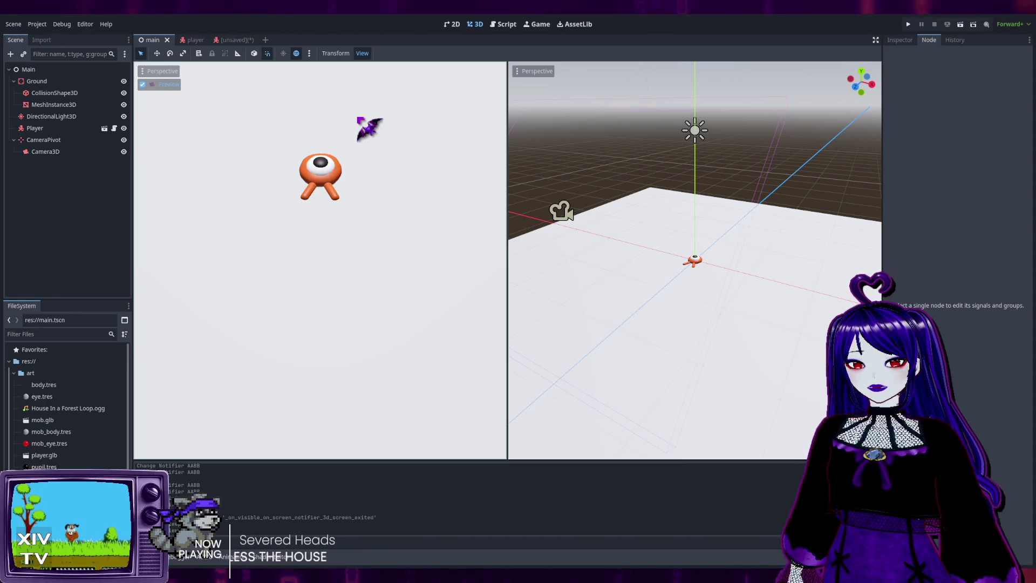
key(ctrl+alt+3)
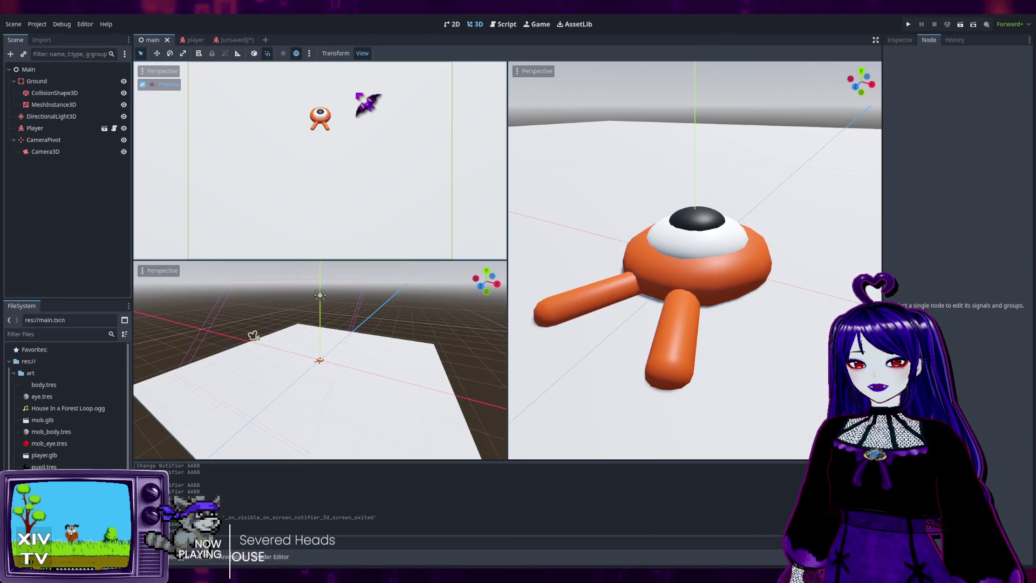
key(ctrl+2)
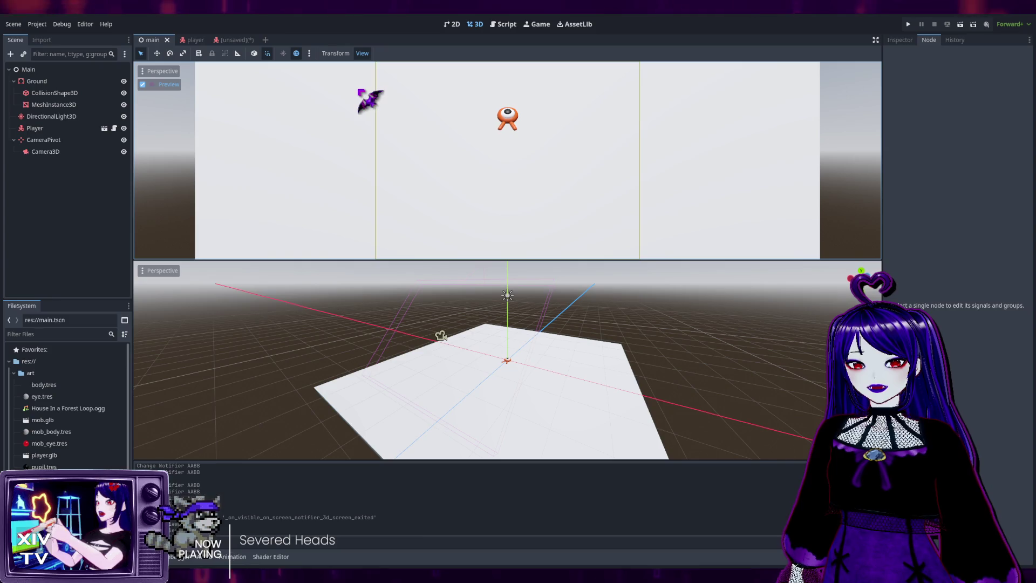
key(ctrl+alt+2)
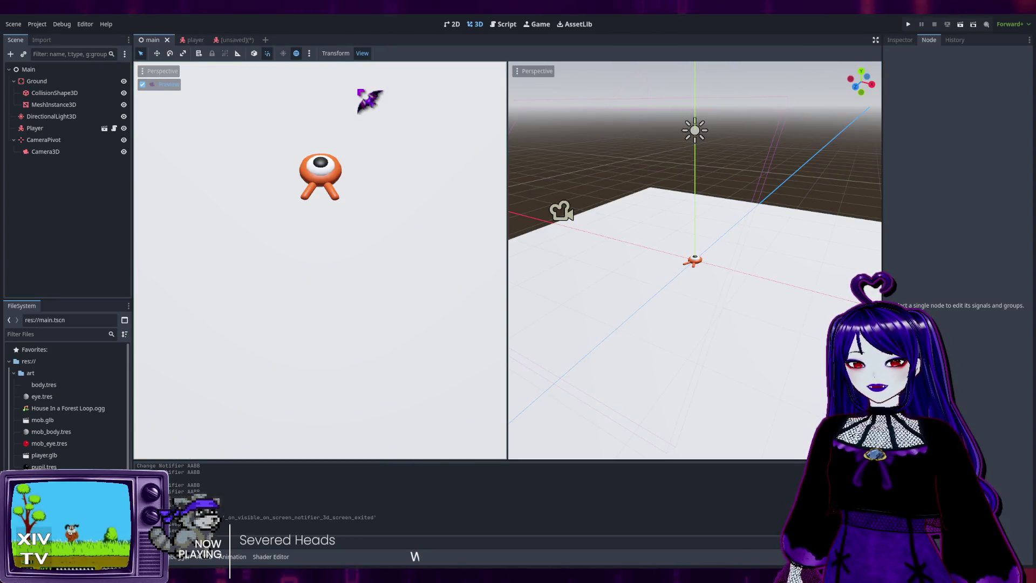
key(ctrl+2)
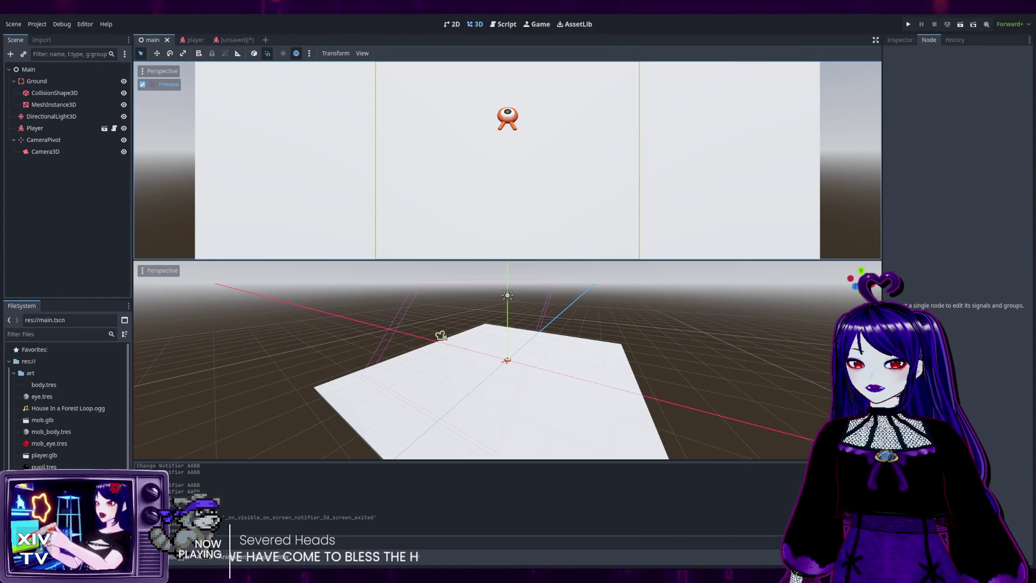
Add a new Node3D as a child of the Main root node.
click(52, 153)
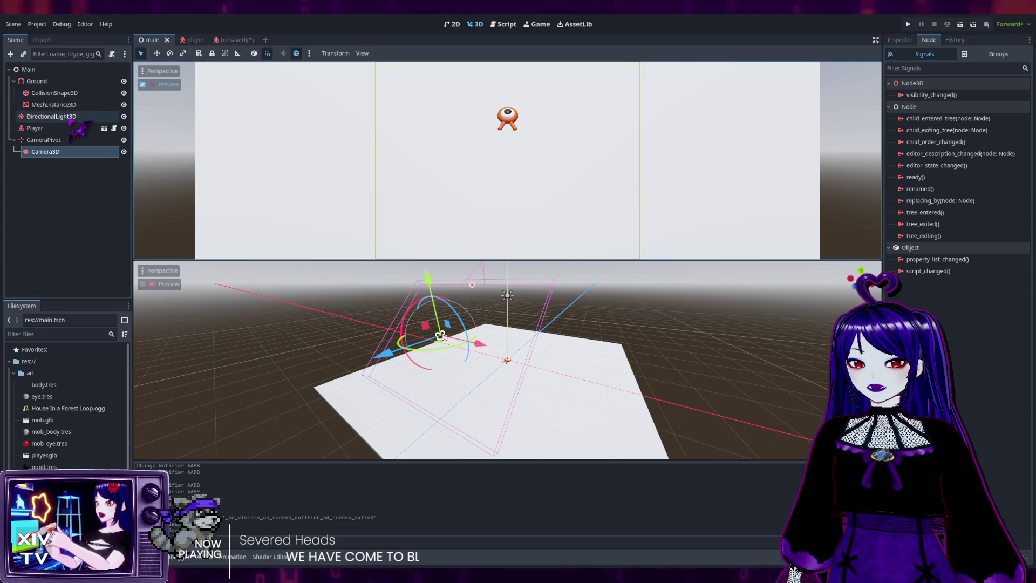
click(28, 70)
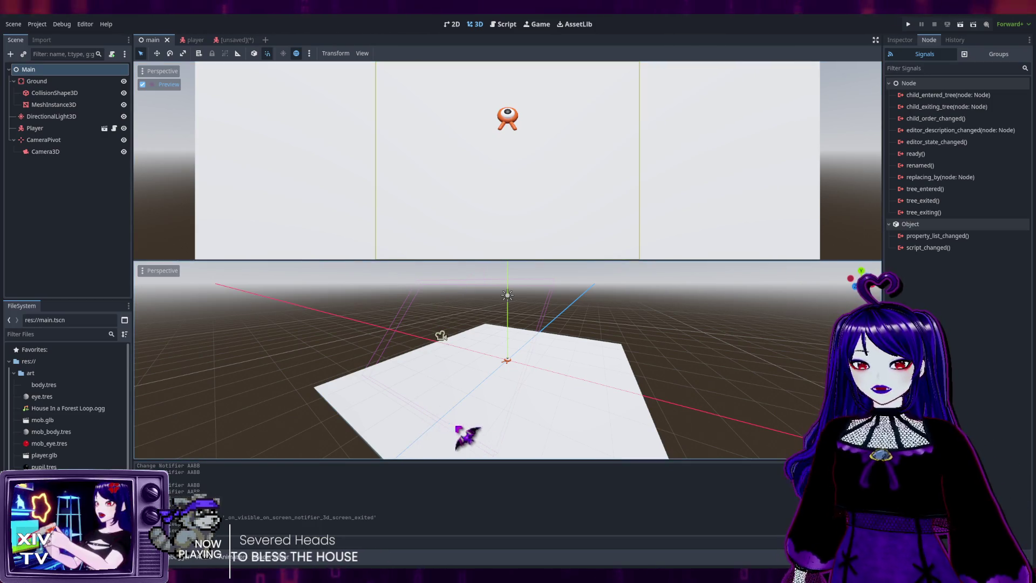
key(ctrl+v)
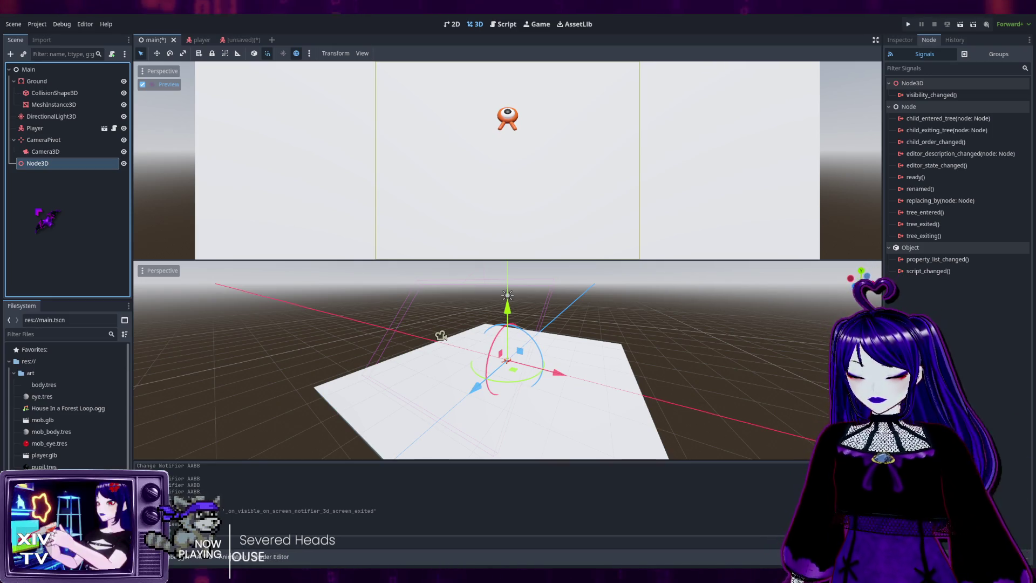
Rename the Node3D to 'Cylinders' and give it a MeshInstance3D child.
key(F2)
text(Cylinder)
key(Return)
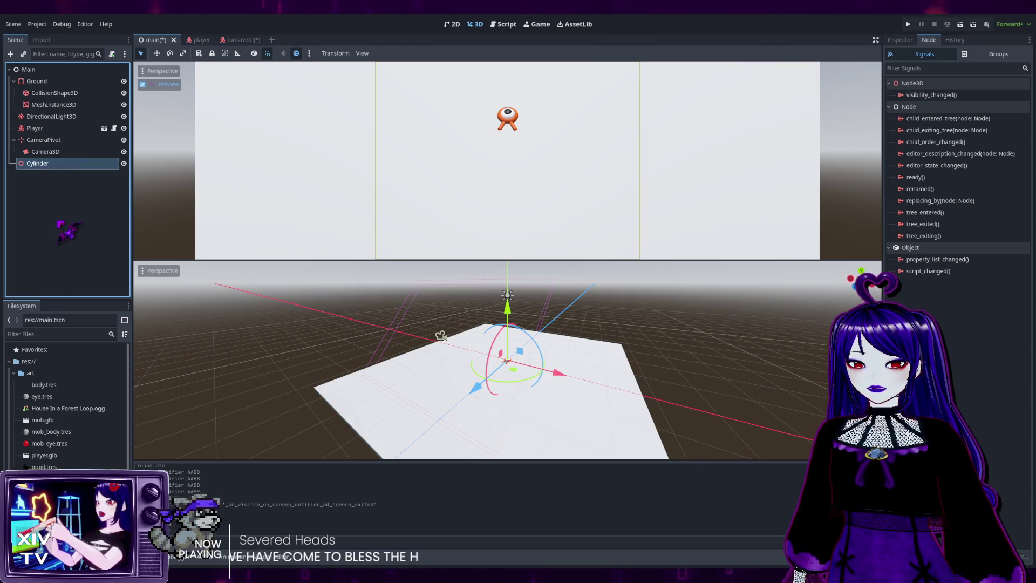
key(ctrl+z)
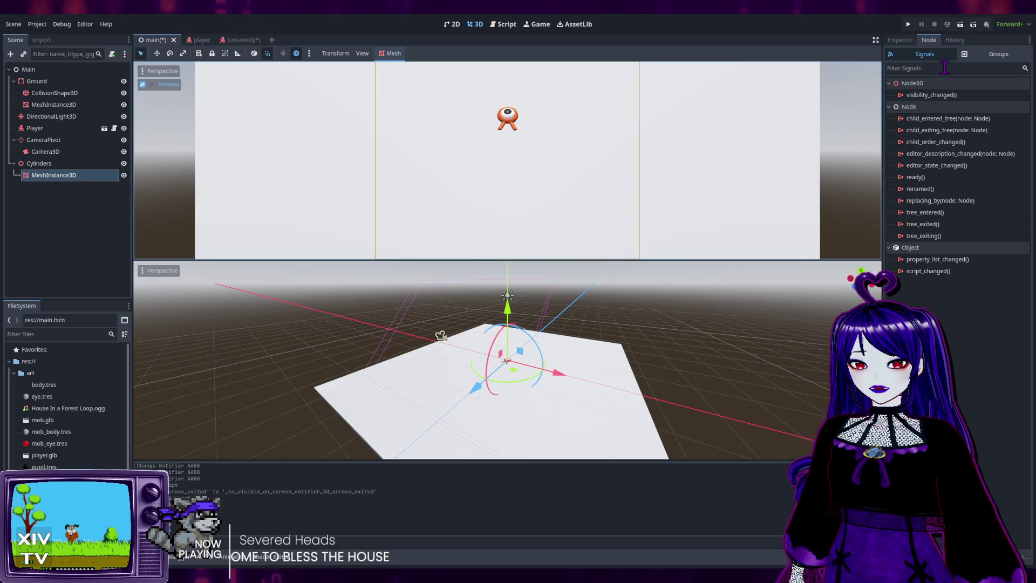
Assign a new CylinderMesh to the MeshInstance3D and switch the upper viewport to Top view.
click(900, 39)
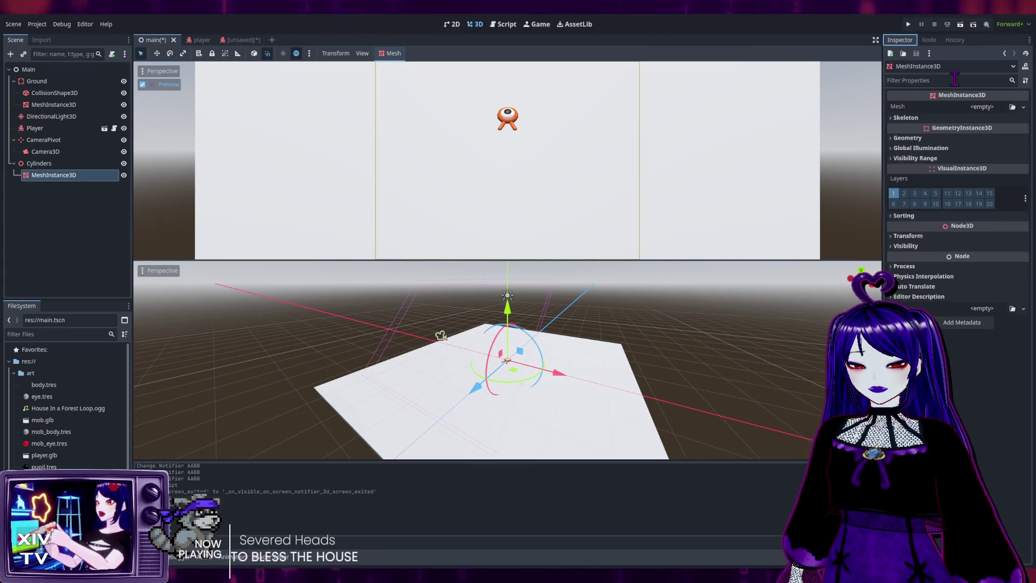
click(983, 107)
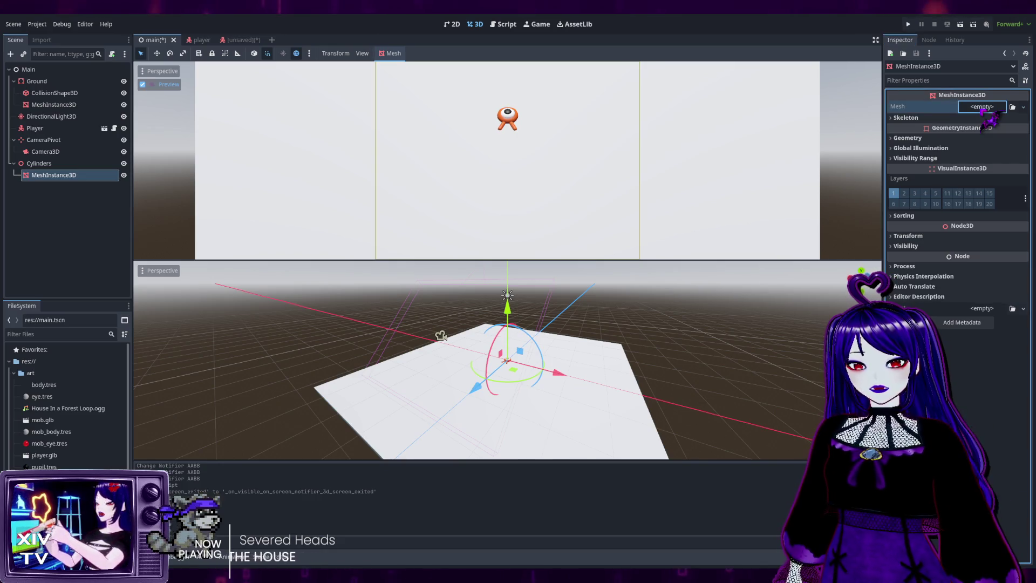
click(1007, 200)
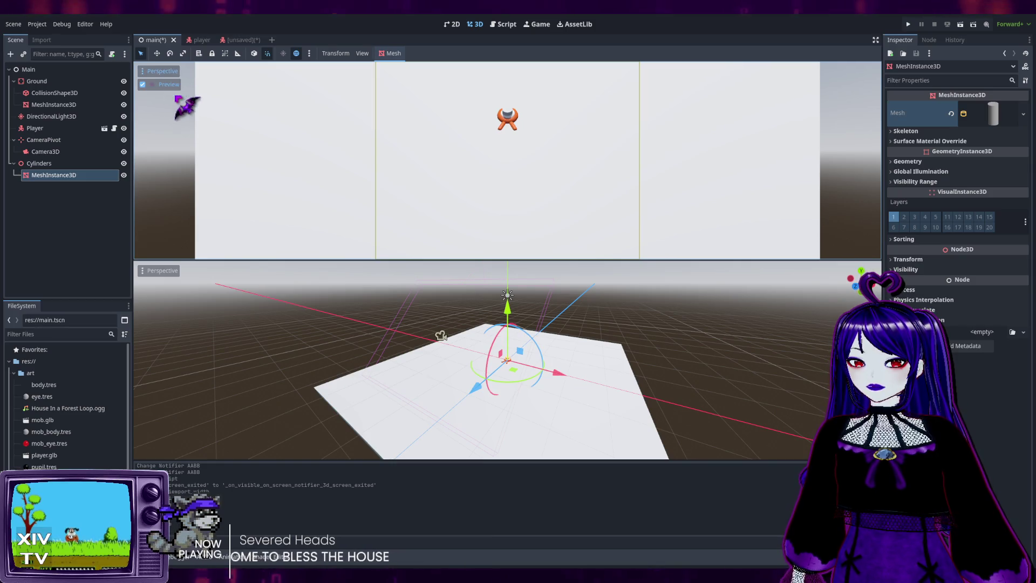
key(KP_7)
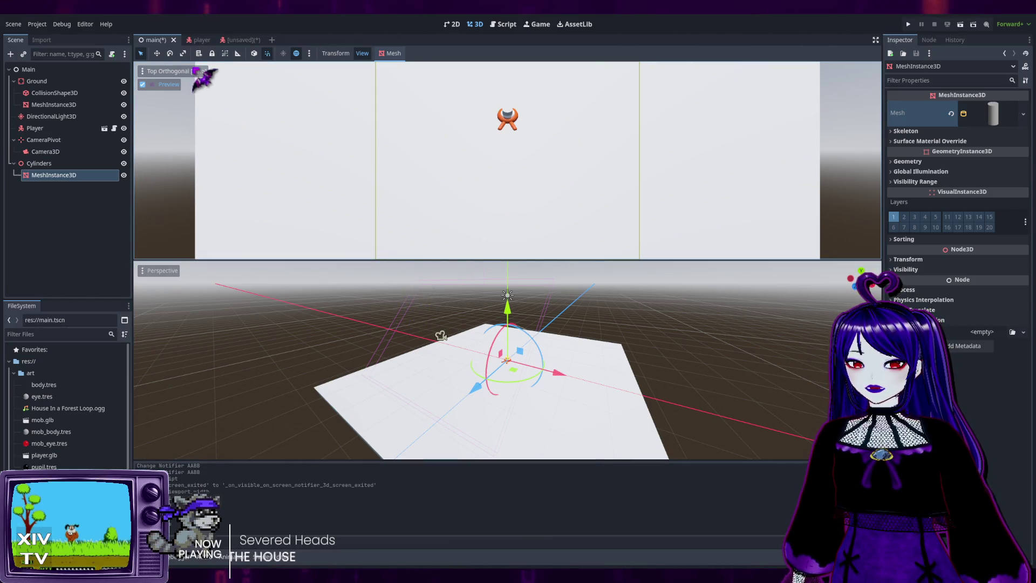
Turn off the camera preview in the top view and undo the CylinderMesh, leaving Mesh empty.
click(143, 85)
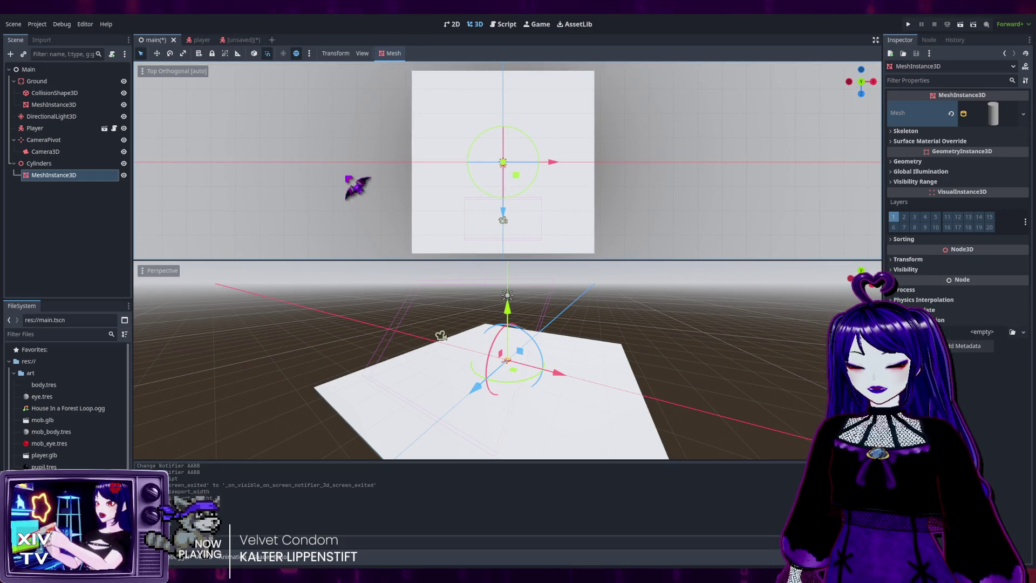
key(ctrl+z)
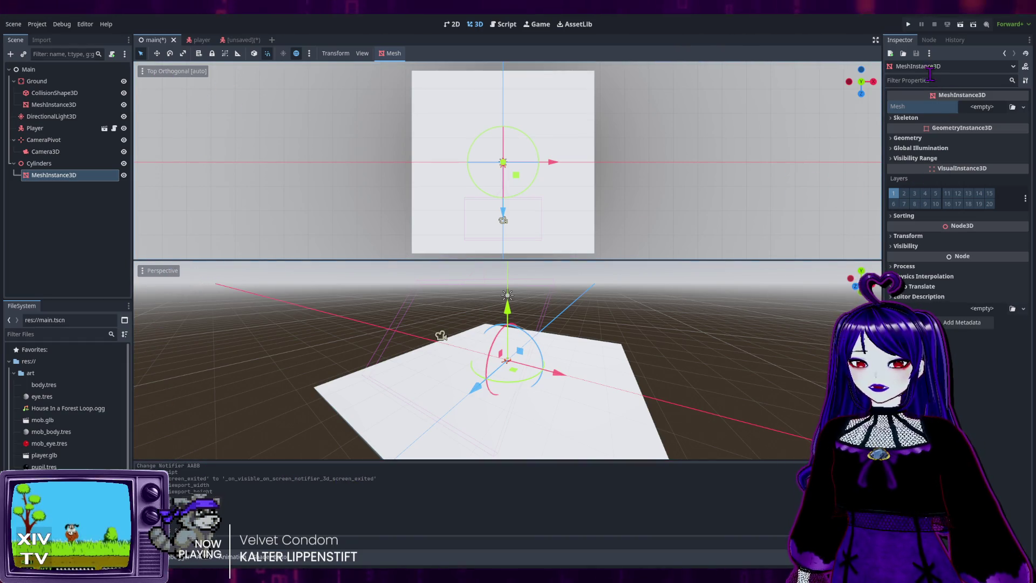
click(929, 39)
click(899, 40)
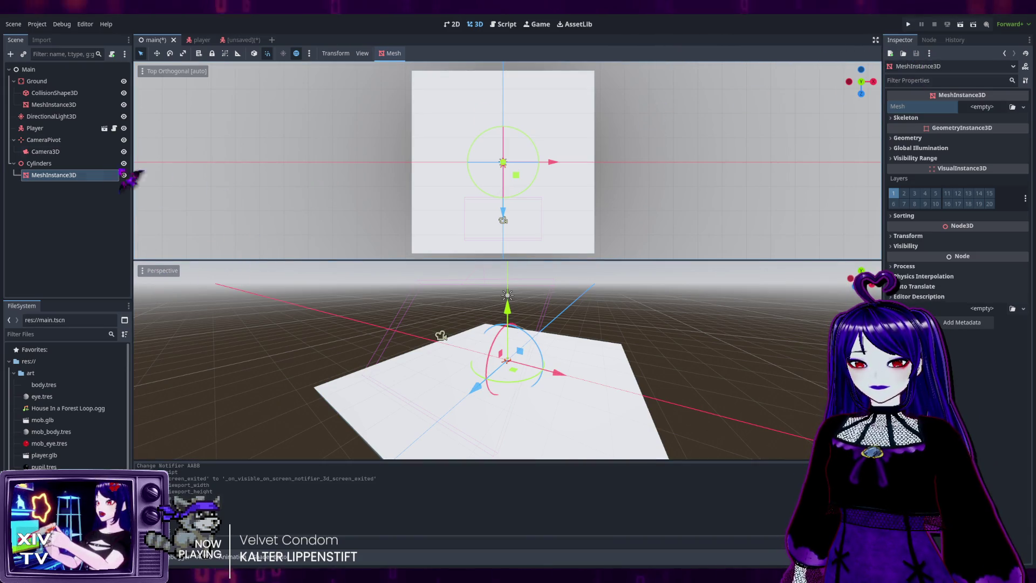
Select Camera3D, preview its view in the lower viewport, and make the upper view Top Perspective.
click(63, 152)
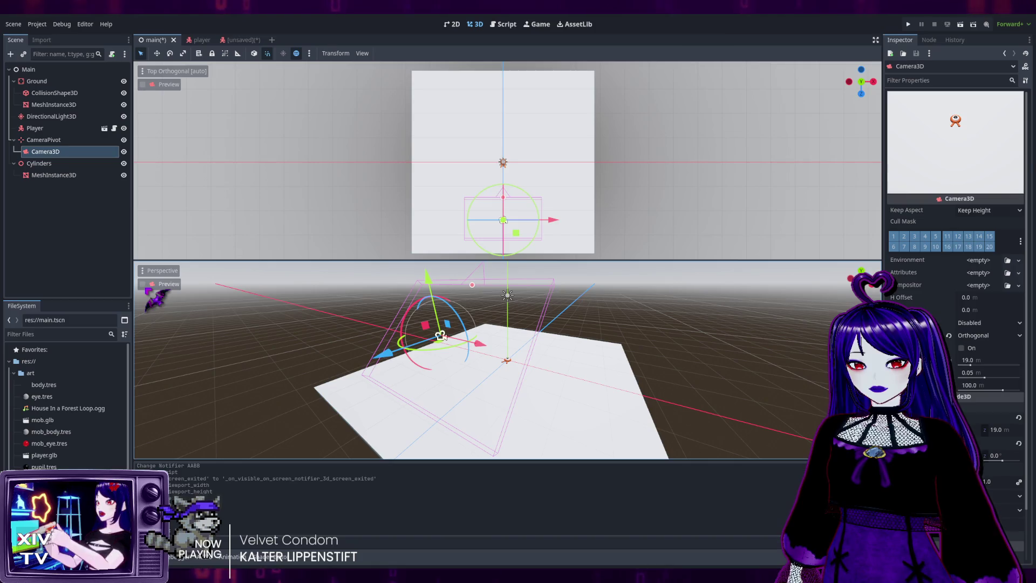
click(144, 284)
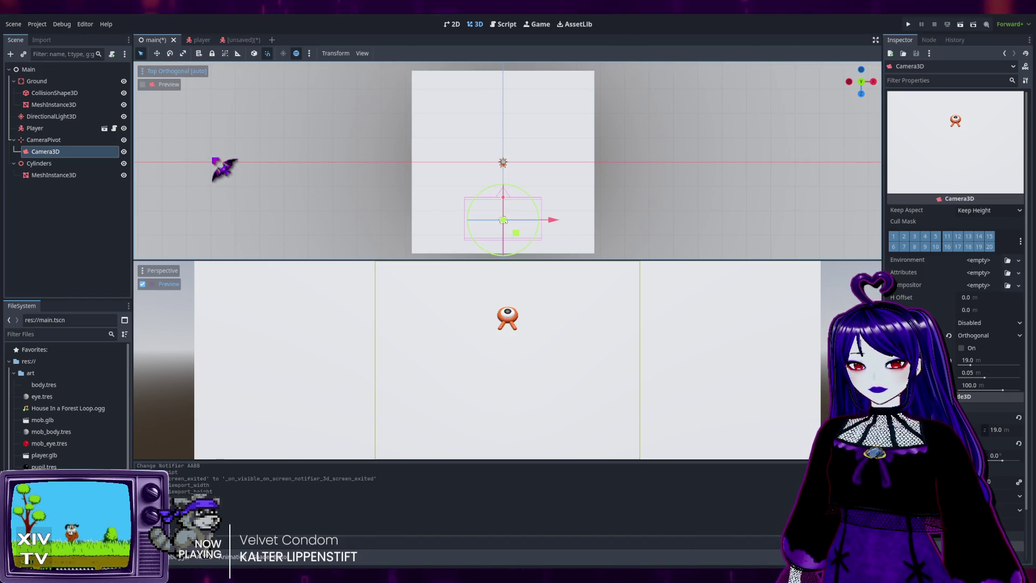
key(KP_5)
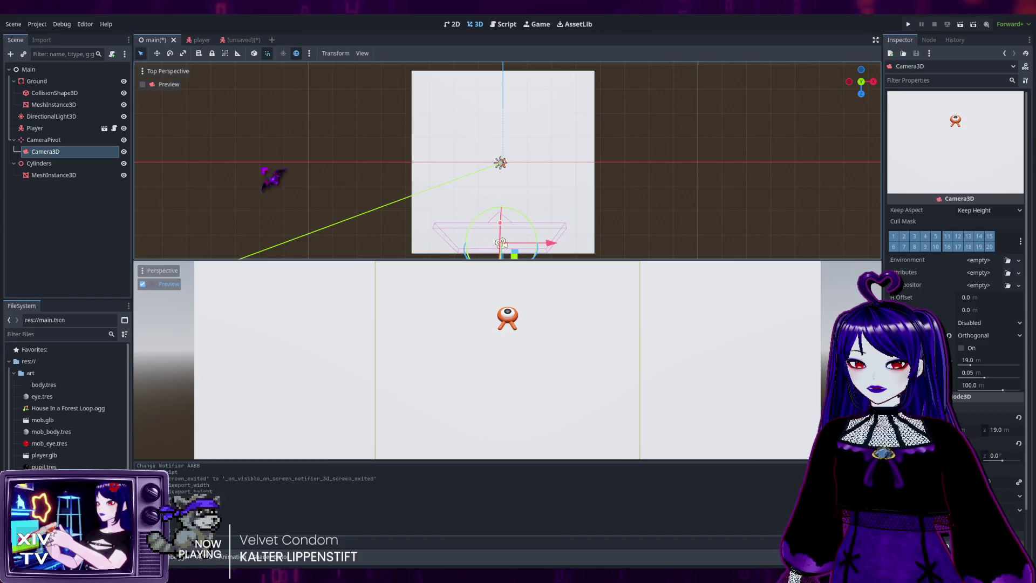
Orbit around the camera's frustum over the ground, then return to Top Orthogonal view.
mouse_move(343, 135)
mouse_down()
mouse_move(372, 183)
mouse_move(583, 213)
mouse_up()
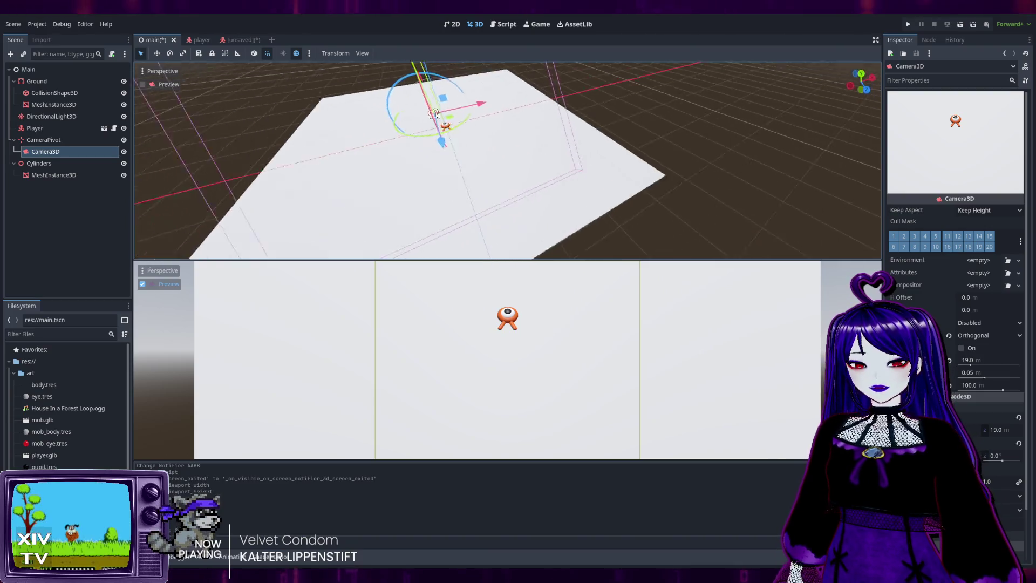
mouse_move(436, 115)
mouse_down()
mouse_move(502, 86)
mouse_move(493, 72)
mouse_up()
drag(489, 136, 486, 137)
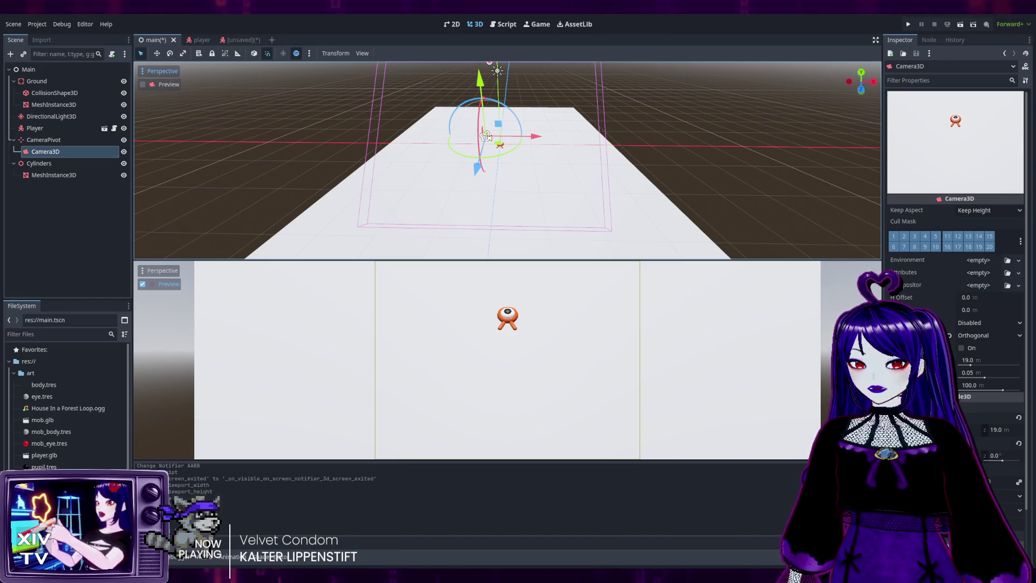
key(KP_7)
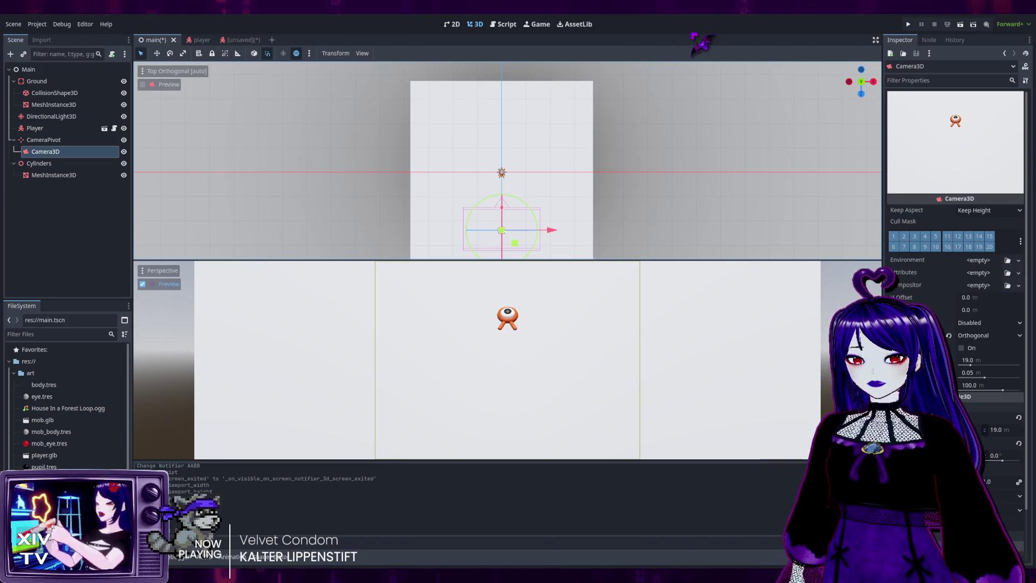
Cycle through right and perspective views, settle on Top Orthogonal, and select the Cylinders node.
key(KP_3)
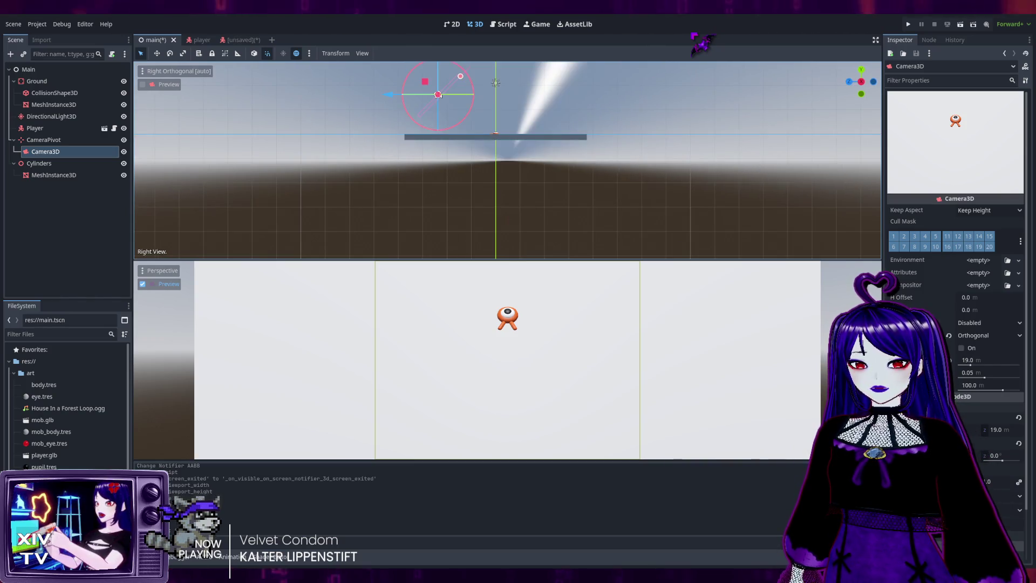
key(KP_2)
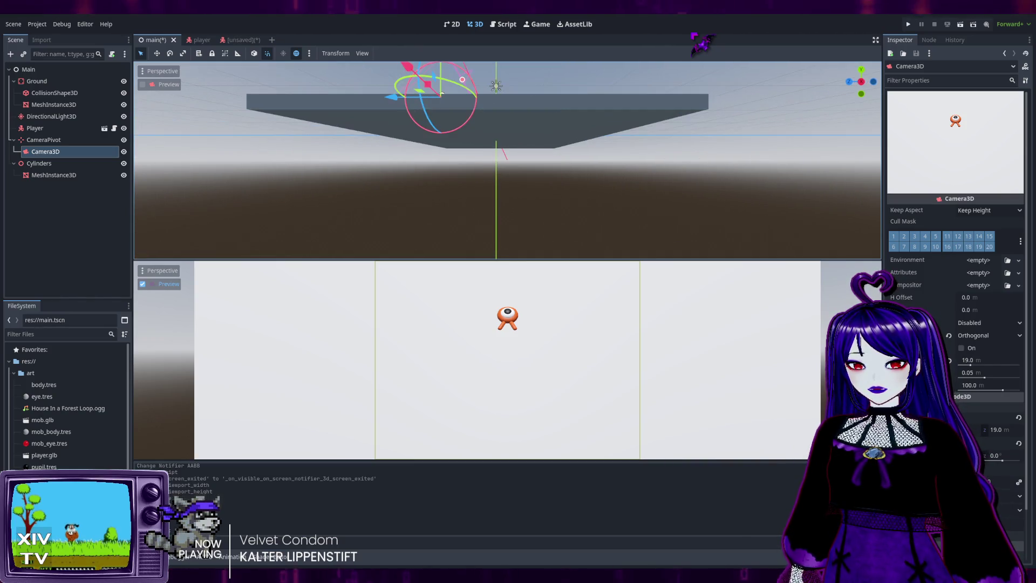
key(KP_7)
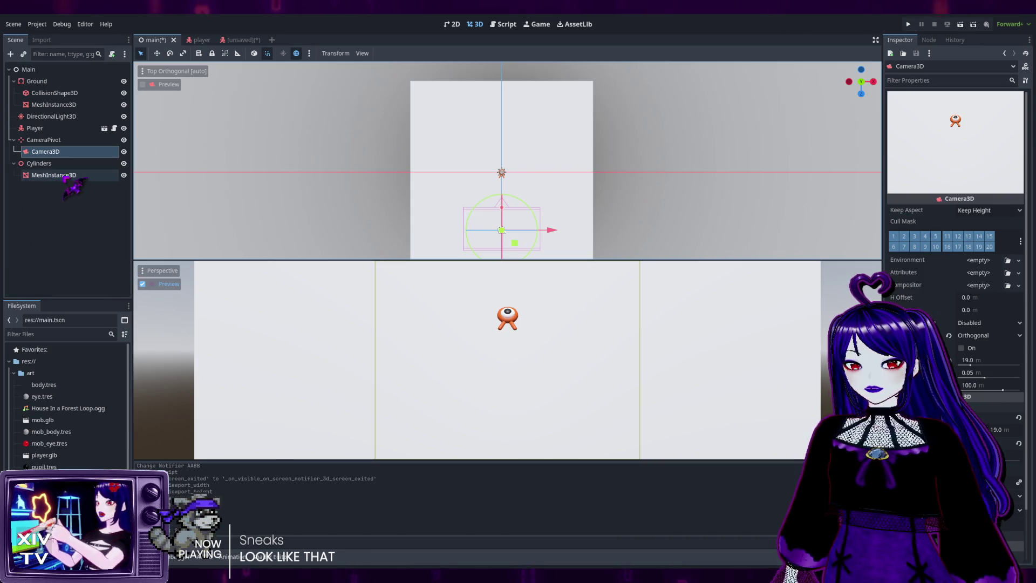
click(56, 168)
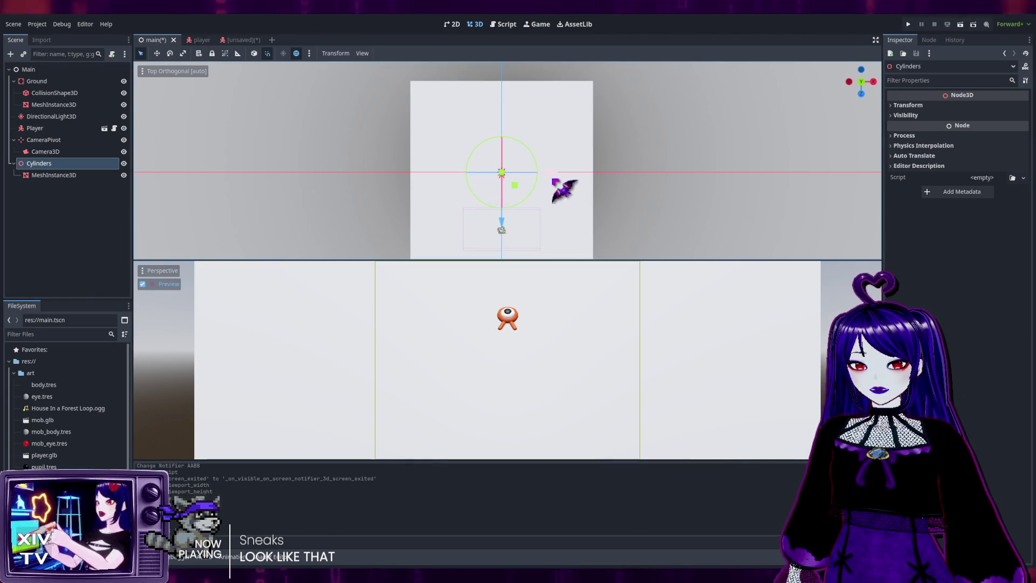
In top view, move Cylinders 29 units right on X and 11 units down on Z.
mouse_move(653, 231)
mouse_down()
mouse_move(636, 208)
mouse_move(702, 210)
mouse_move(620, 216)
mouse_move(307, 168)
mouse_up()
scroll(308, 169, down, 3)
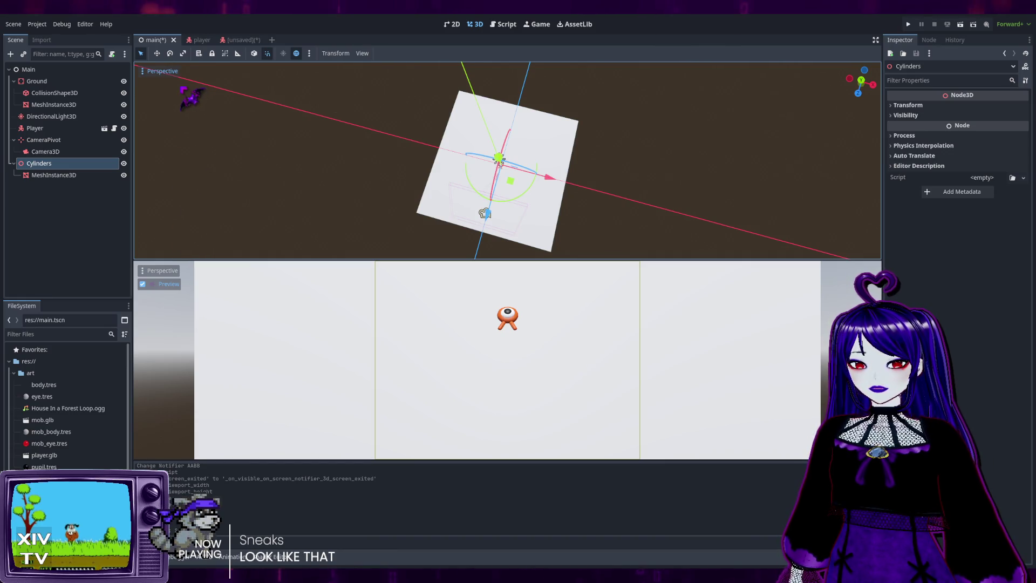
key(KP_7)
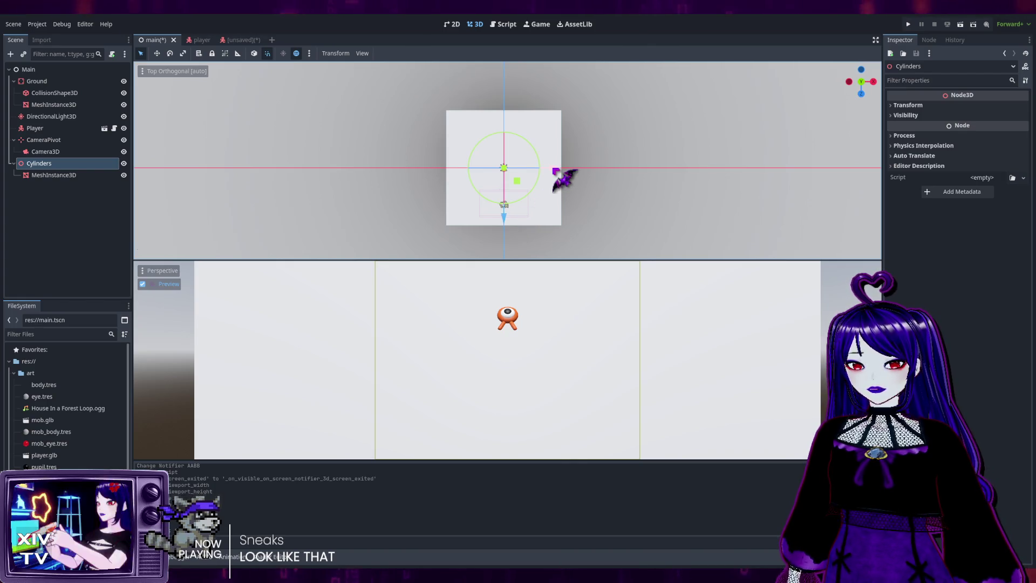
drag(556, 172, 611, 165)
drag(561, 223, 563, 280)
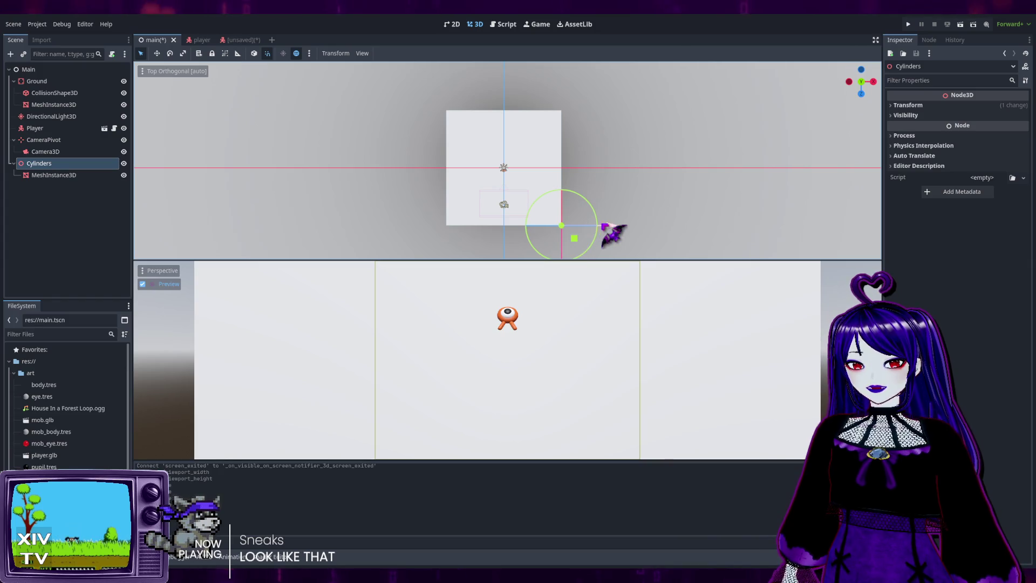
Move Cylinders 51 units left and up to the top-left edge, then duplicate it as Cylinders2.
mouse_move(604, 226)
mouse_down()
mouse_move(491, 233)
mouse_move(479, 245)
mouse_up()
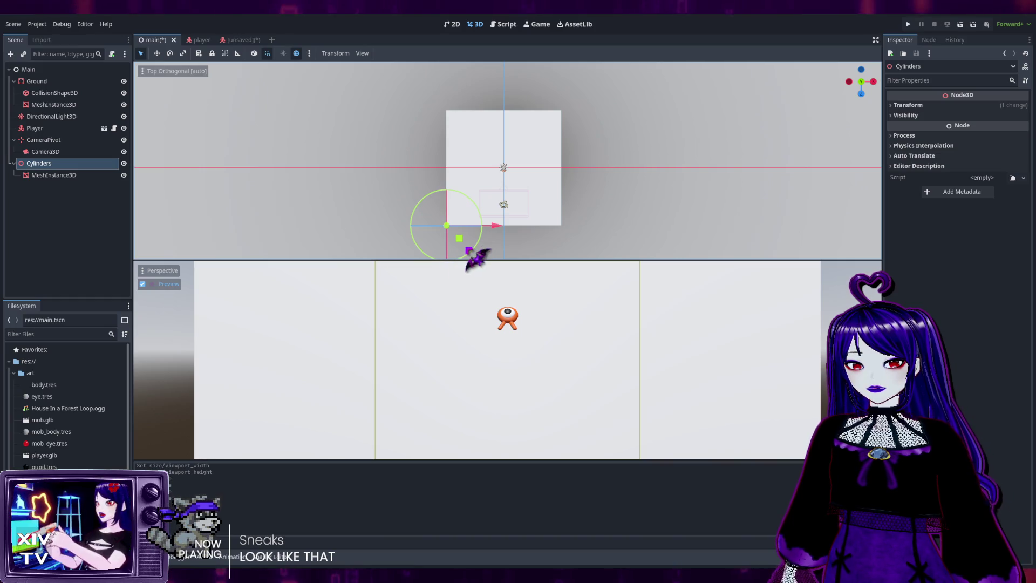
scroll(586, 237, down, 4)
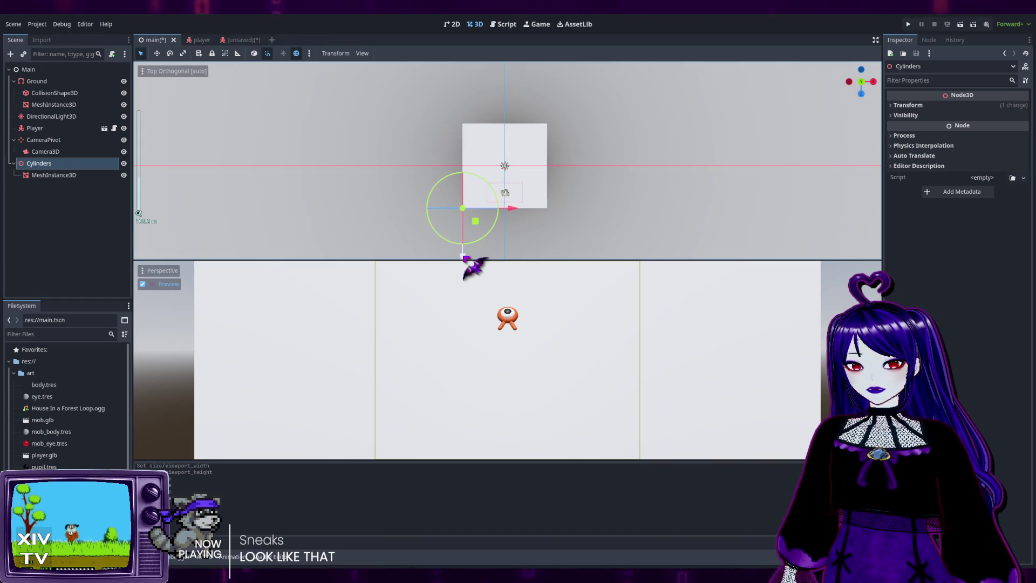
mouse_move(463, 256)
mouse_down()
mouse_move(474, 164)
mouse_move(556, 174)
mouse_up()
scroll(567, 183, up, 5)
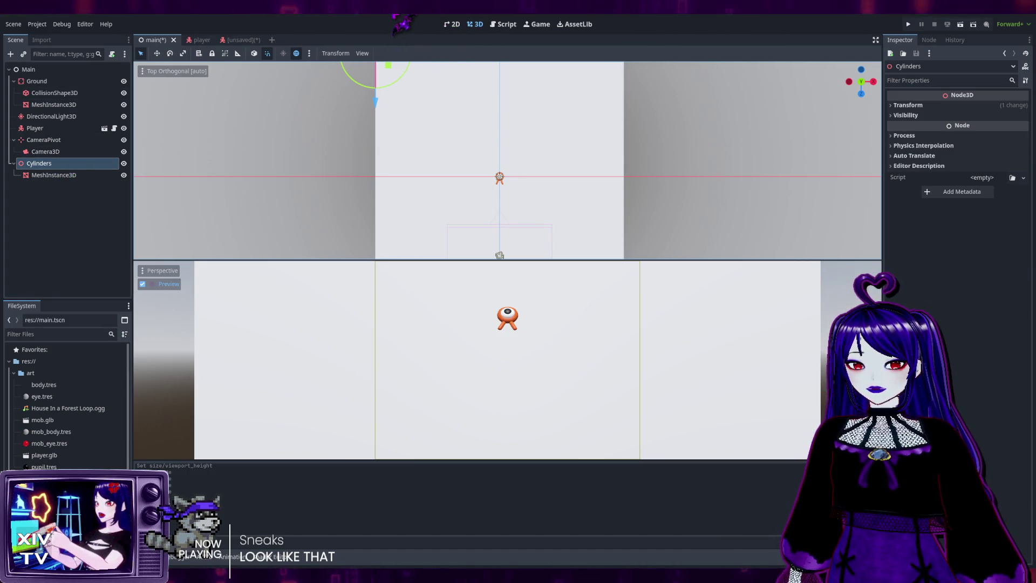
scroll(402, 197, down, 5)
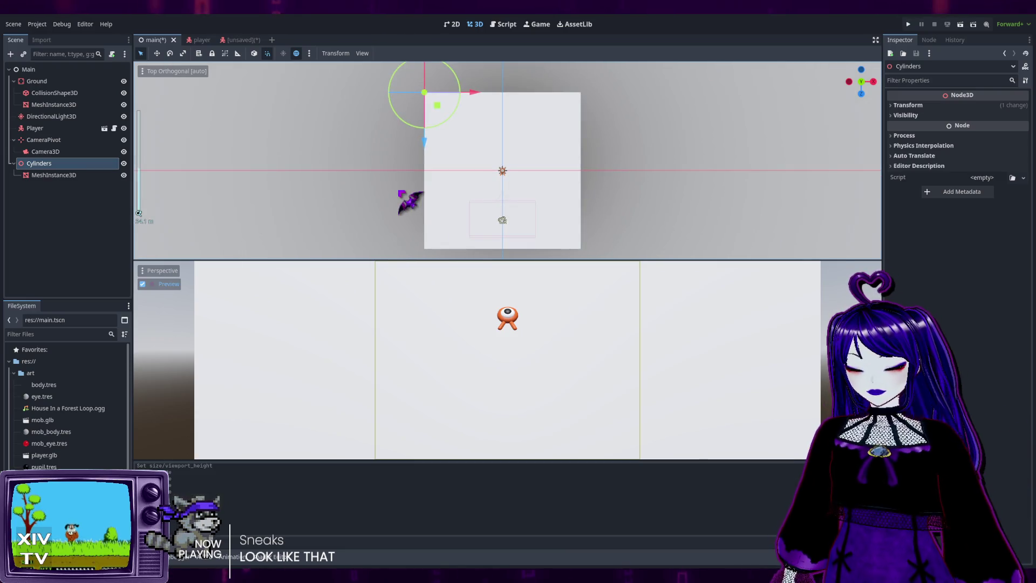
key(ctrl+d)
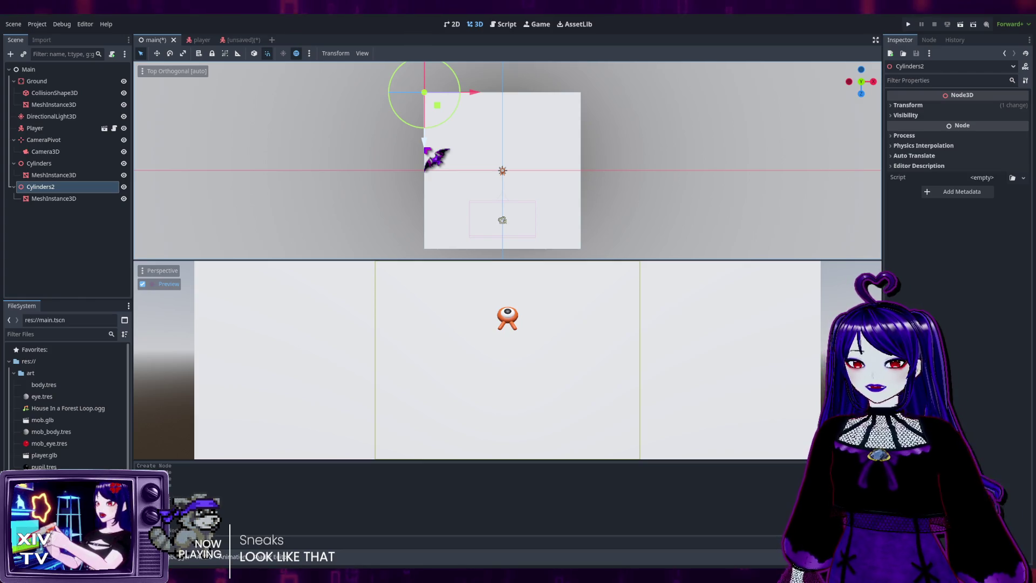
Slide Cylinders2 down along Z on the left side, then reselect nodes in the Scene tree.
drag(424, 148, 415, 228)
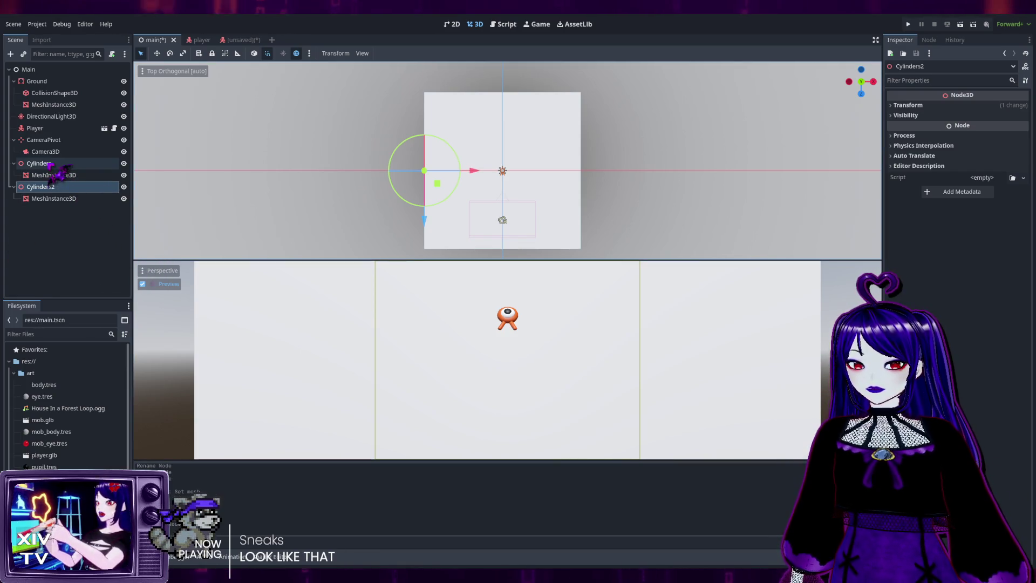
click(59, 221)
click(43, 164)
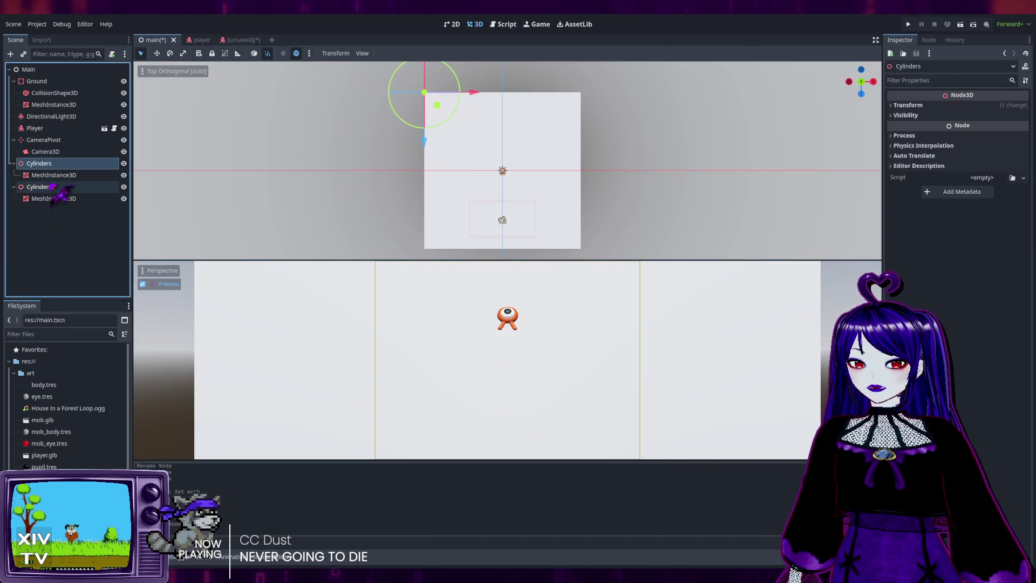
Multi-select Cylinders, Cylinders2 and their meshes, try a grab move, and undo it.
shift+click(50, 186)
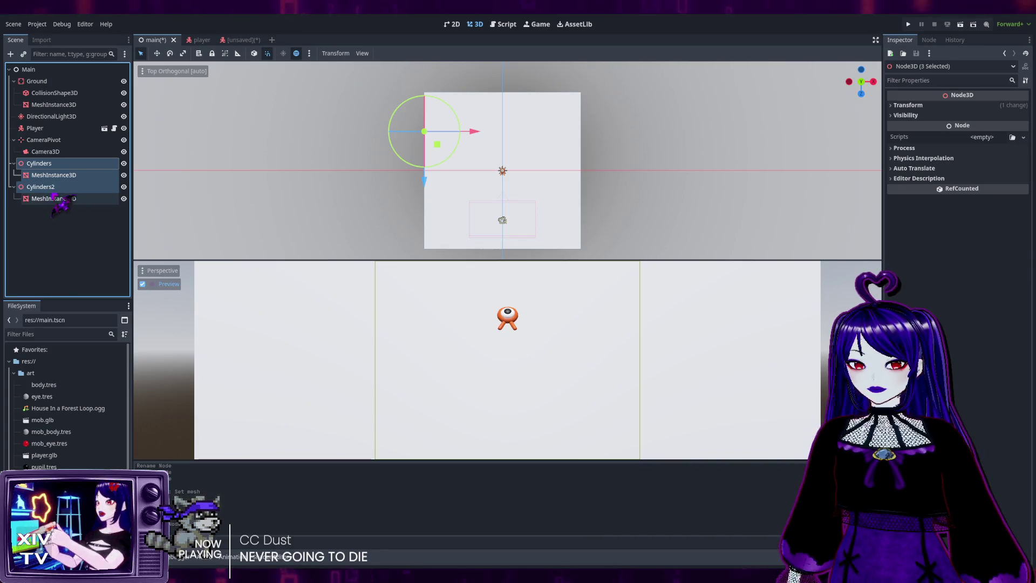
click(54, 198)
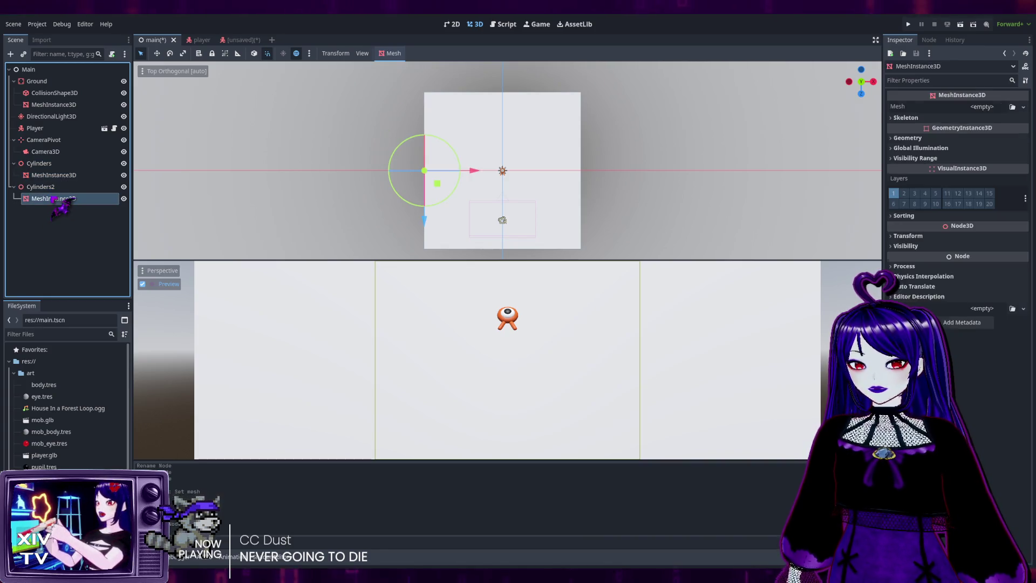
click(39, 163)
shift+click(43, 187)
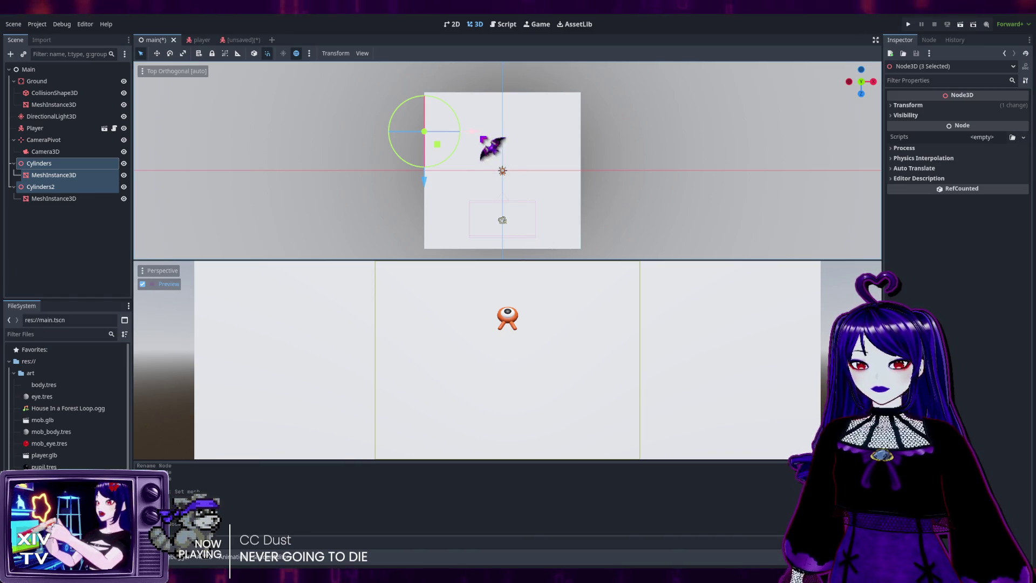
key(g)
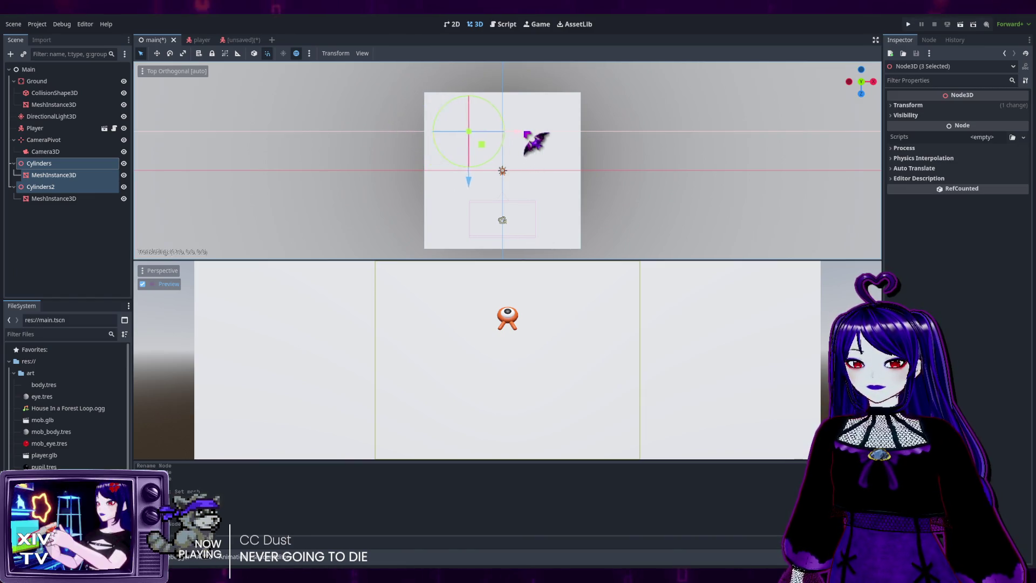
click(567, 139)
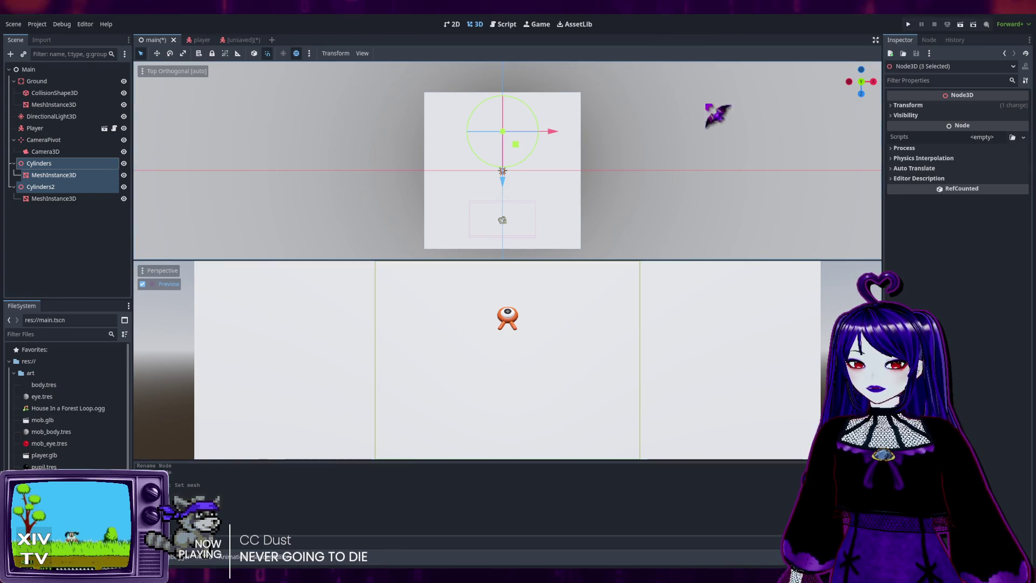
key(ctrl+z)
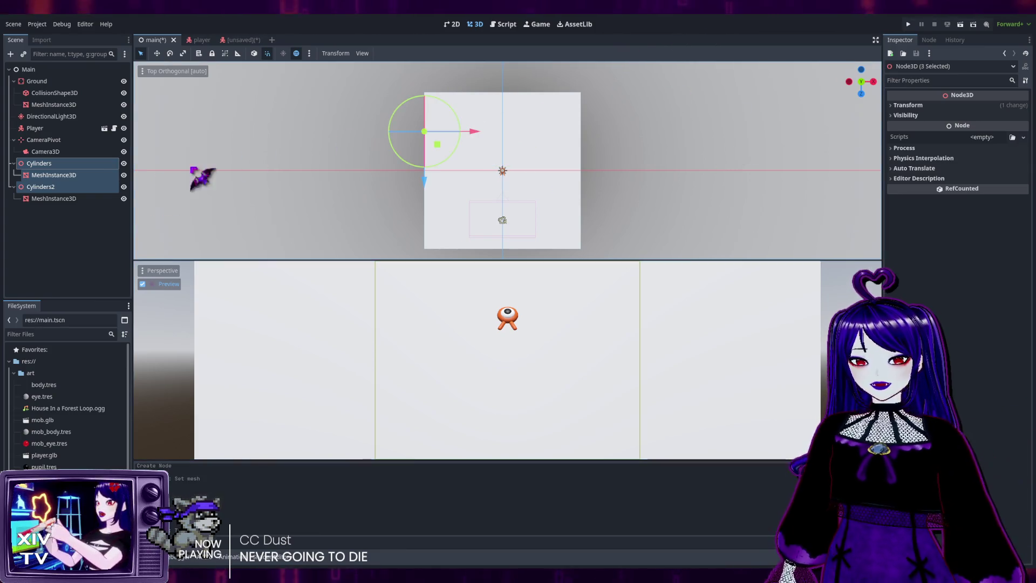
Add Cylinders2's mesh to the selection, try another grab move, undo it, and reselect Cylinders.
ctrl+click(73, 203)
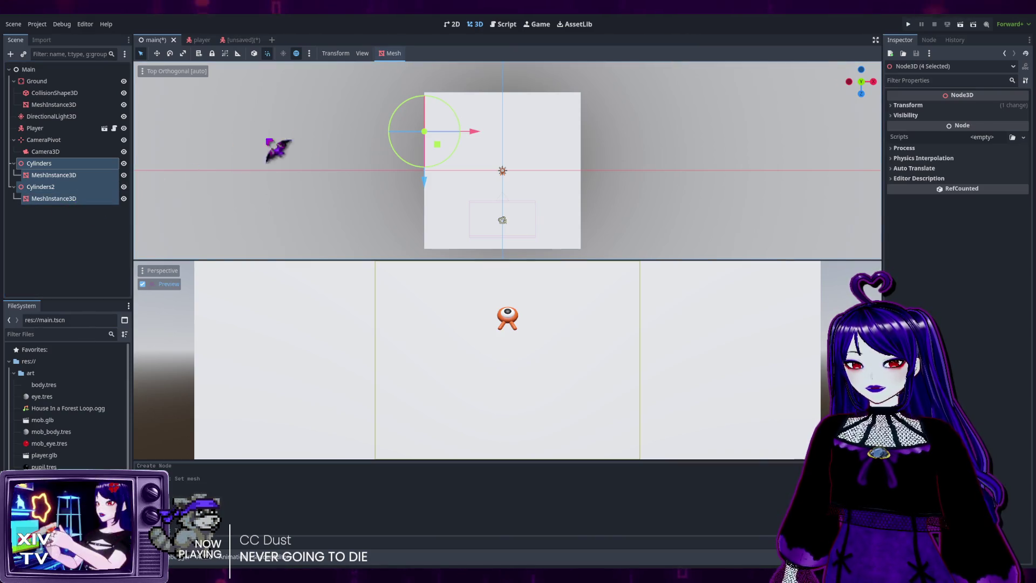
key(g)
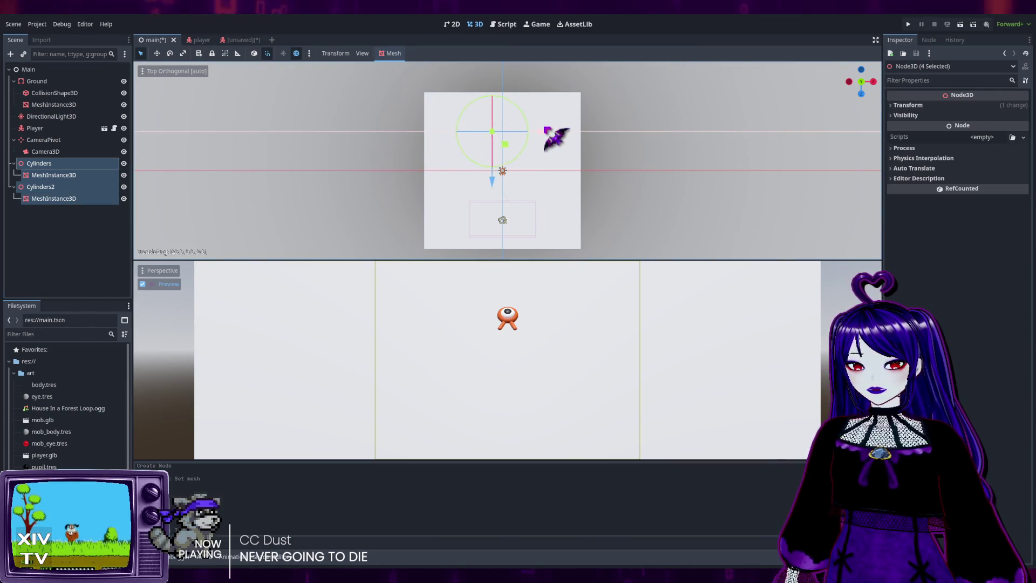
click(559, 134)
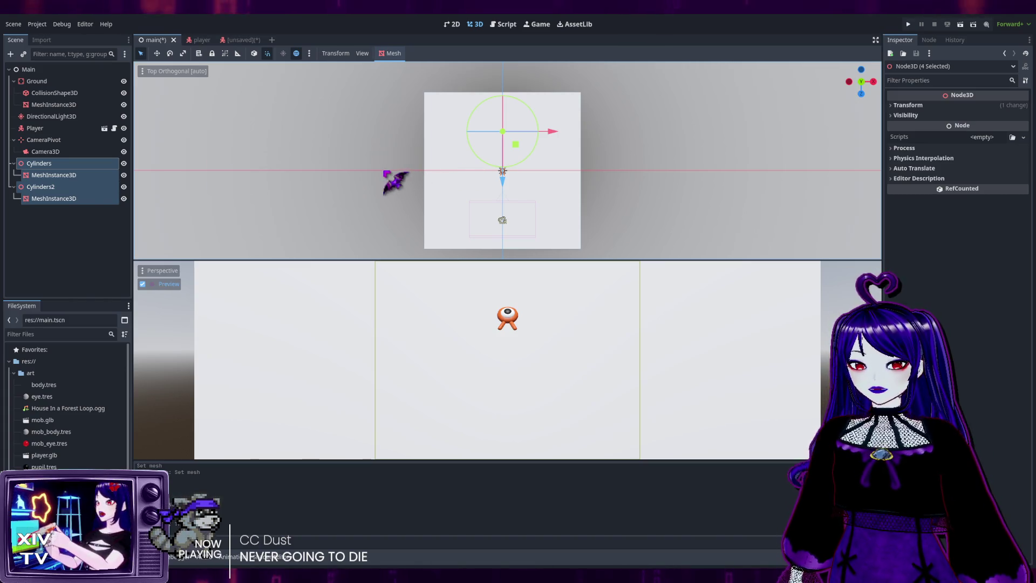
key(ctrl+z)
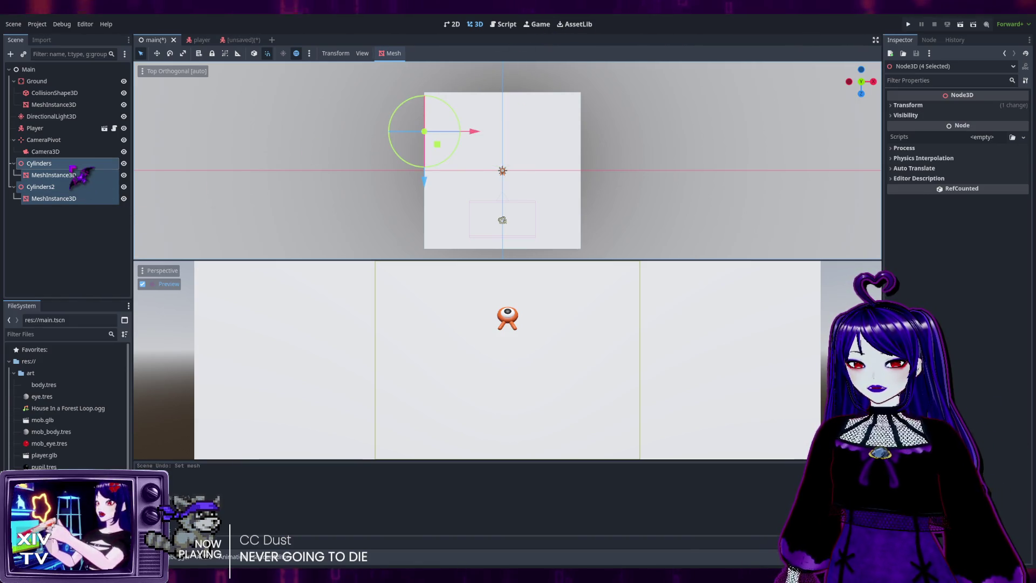
click(39, 163)
click(53, 187)
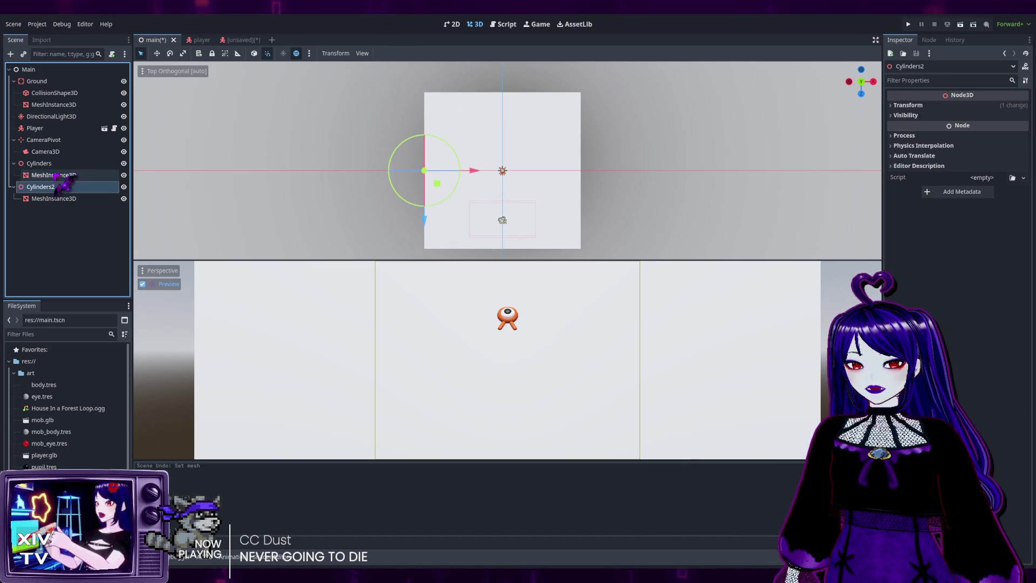
click(65, 164)
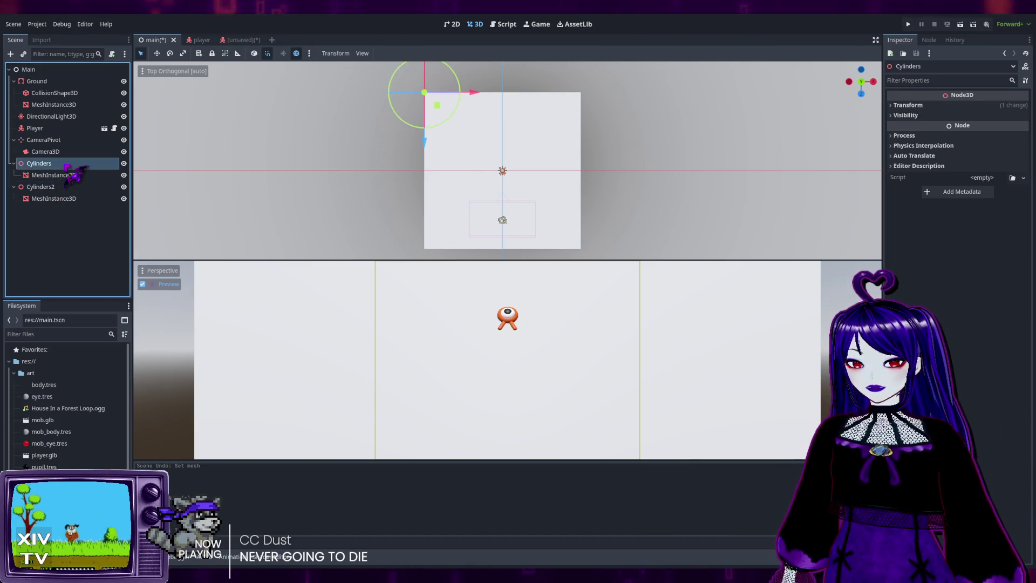
Duplicate Cylinders as Cylinders3 and delete the accidental extra copy.
key(ctrl+d)
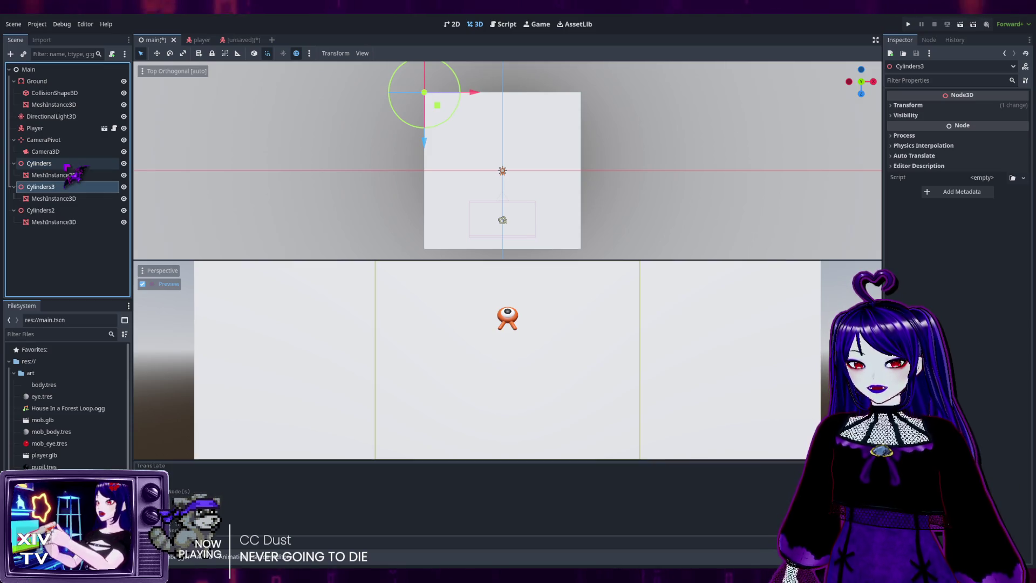
click(64, 164)
key(ctrl+d)
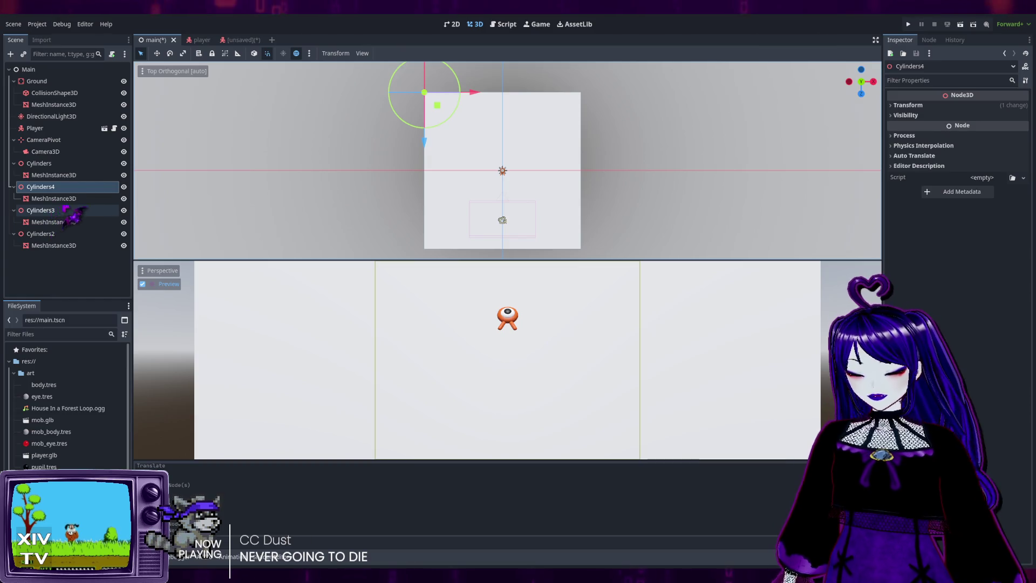
key(Delete)
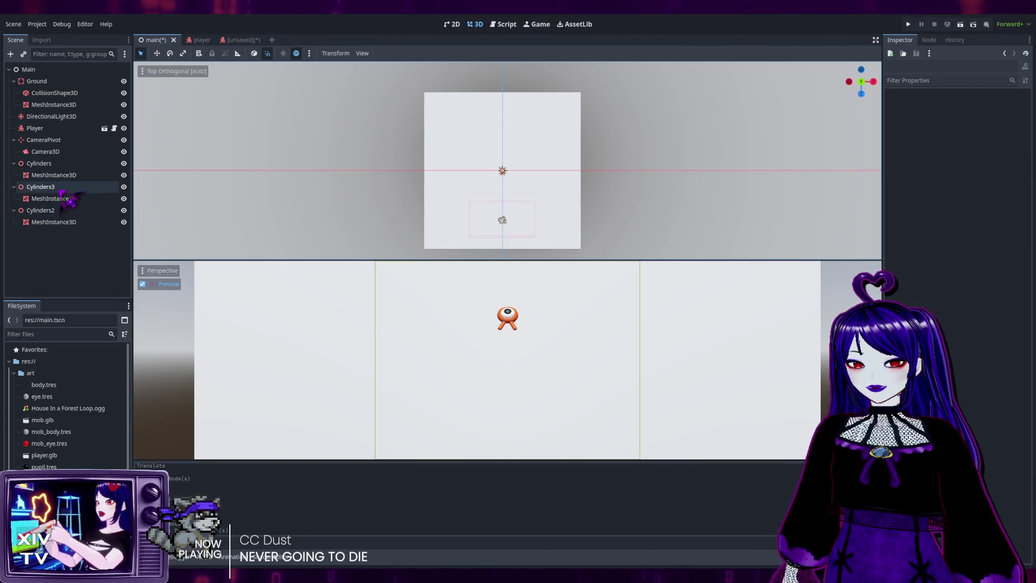
Move Cylinders3 down along the left edge and duplicate it as Cylinders4.
click(76, 187)
drag(425, 143, 421, 183)
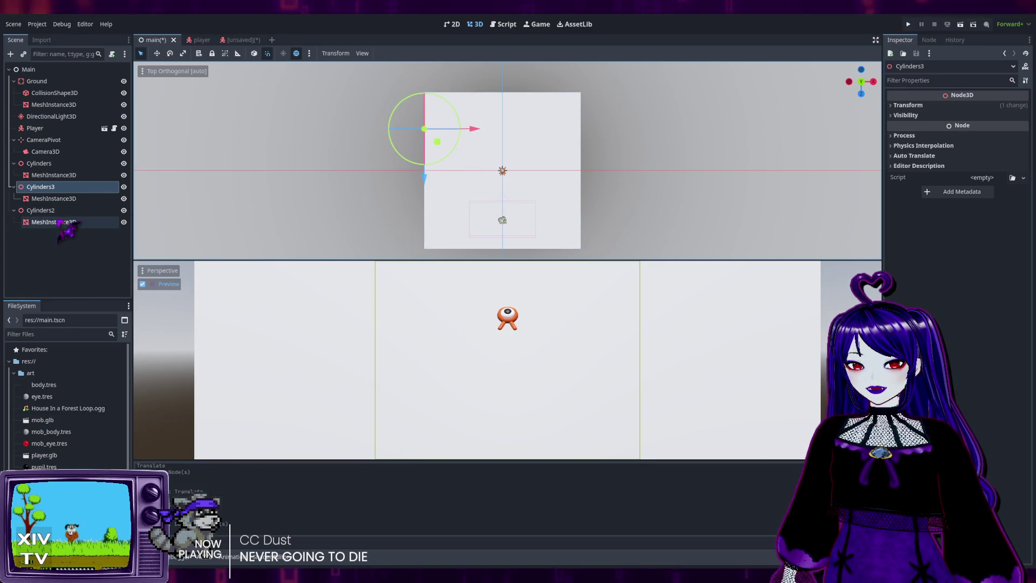
key(ctrl+d)
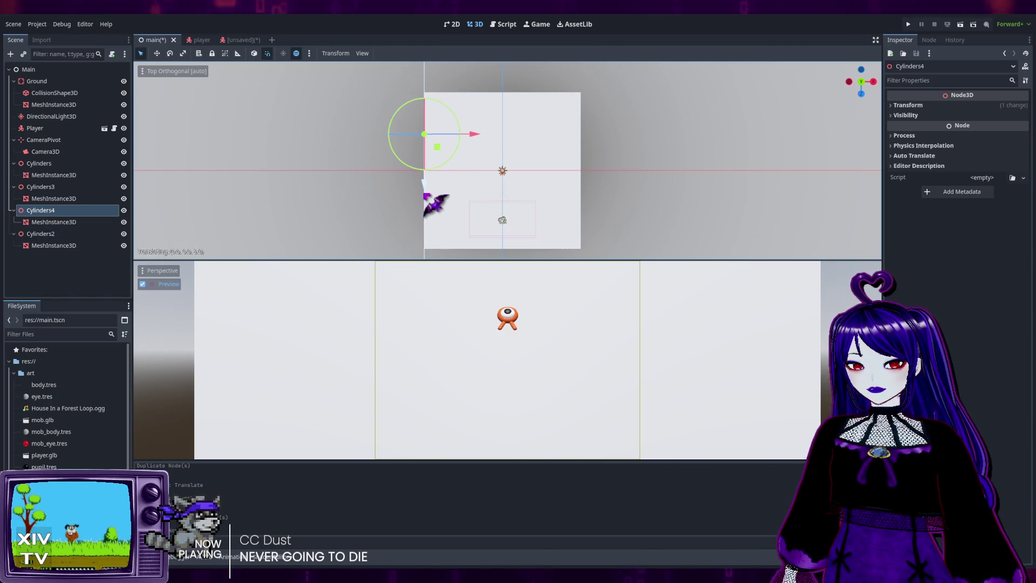
Move Cylinders4 along Z toward the bottom-left below Cylinders3, then select all Cylinders nodes.
mouse_move(426, 190)
mouse_down()
mouse_move(428, 278)
mouse_move(435, 261)
mouse_move(425, 263)
mouse_up()
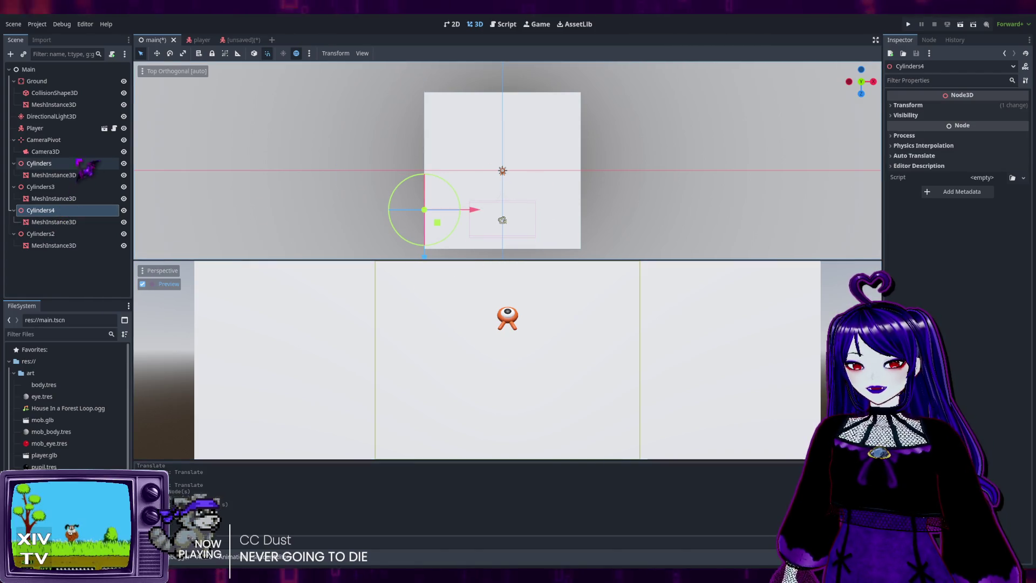
click(55, 244)
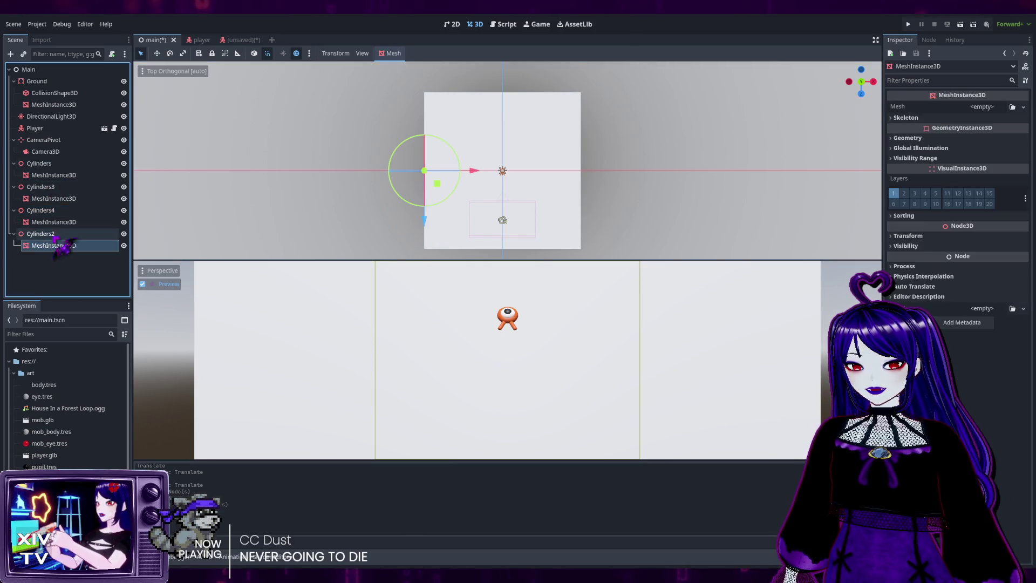
shift+click(54, 163)
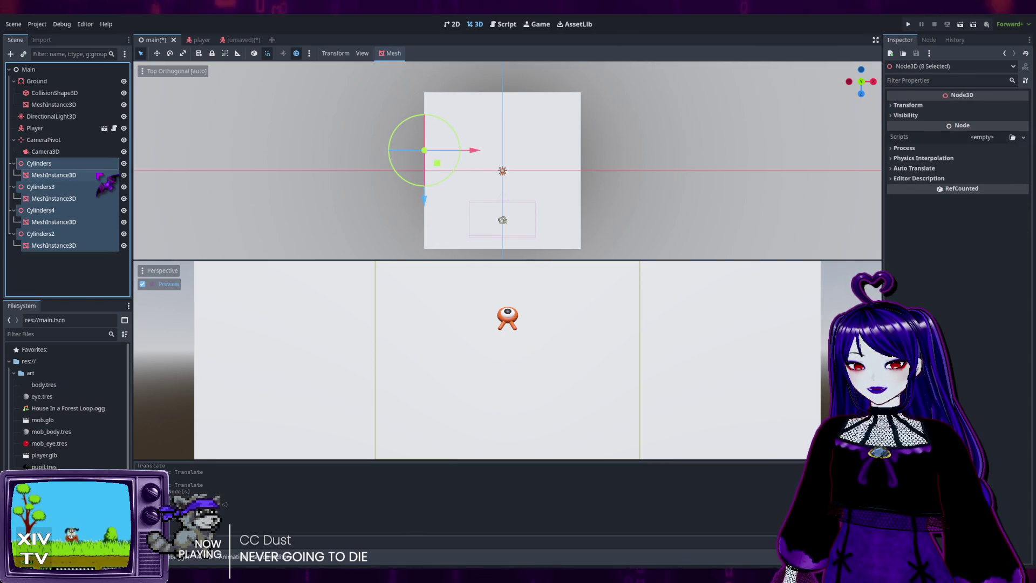
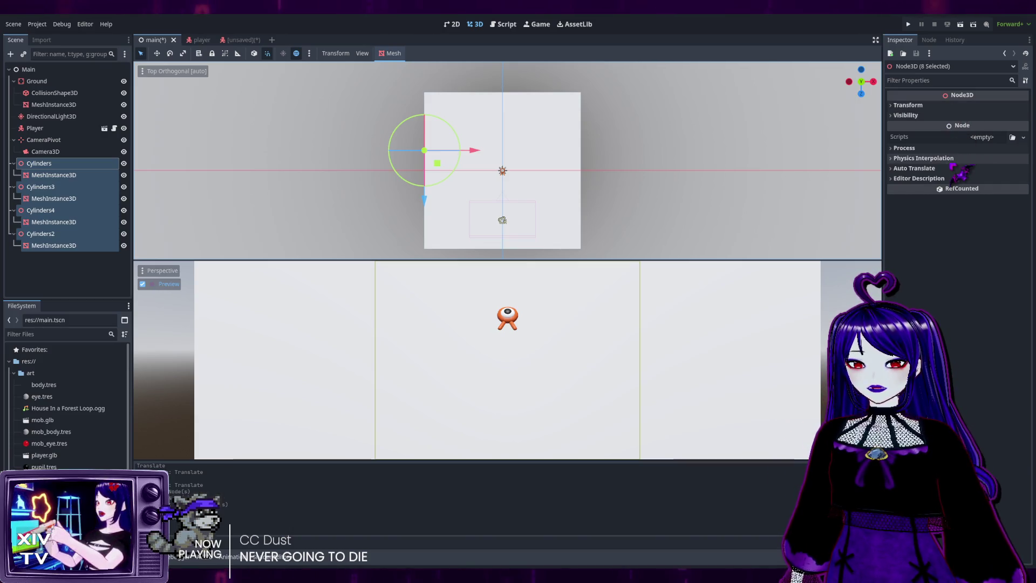
Select the MeshInstance3D under Cylinders, Cylinders3, Cylinders4 and Cylinders2 together.
click(57, 175)
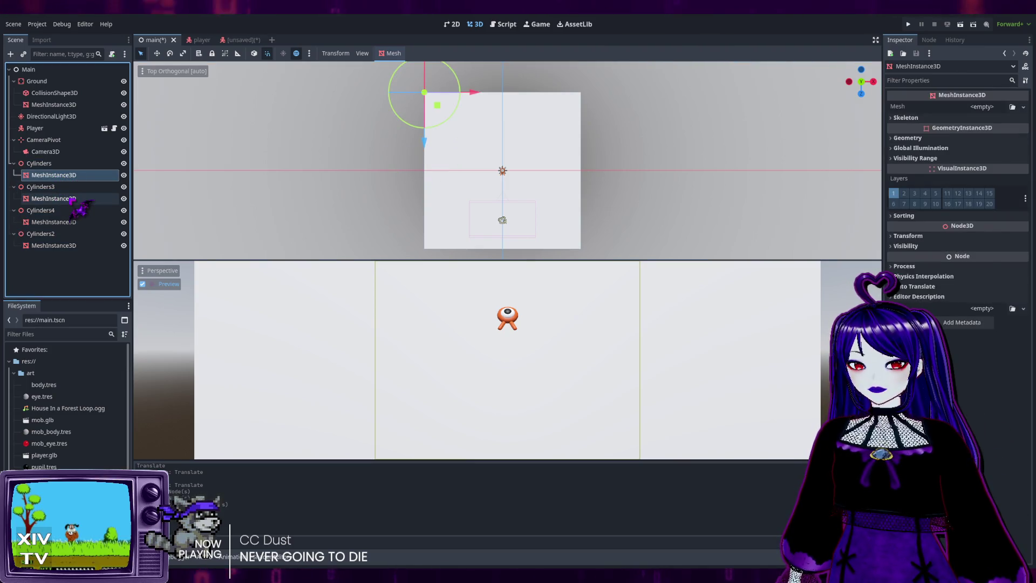
ctrl+click(72, 198)
ctrl+click(70, 222)
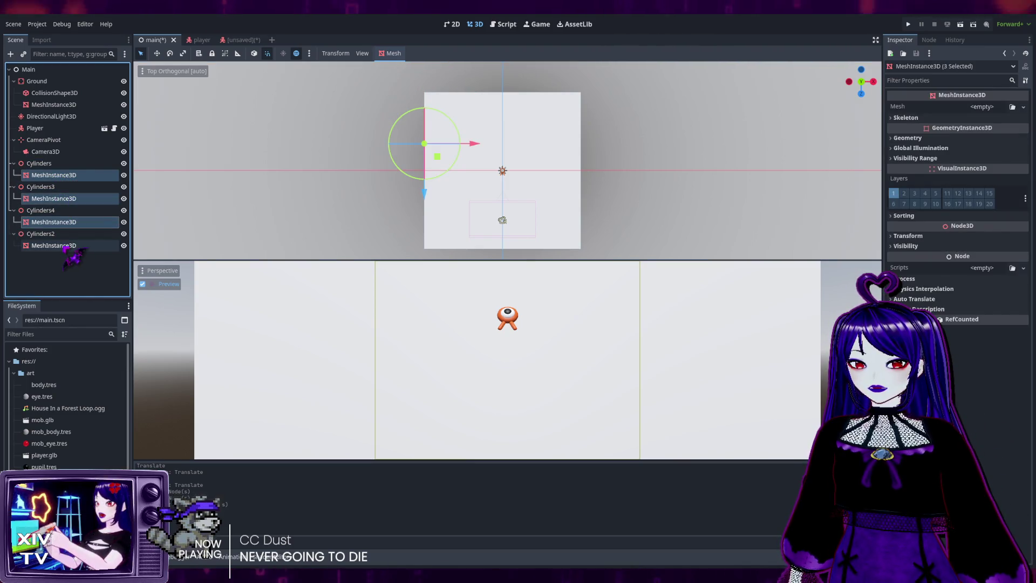
ctrl+click(65, 246)
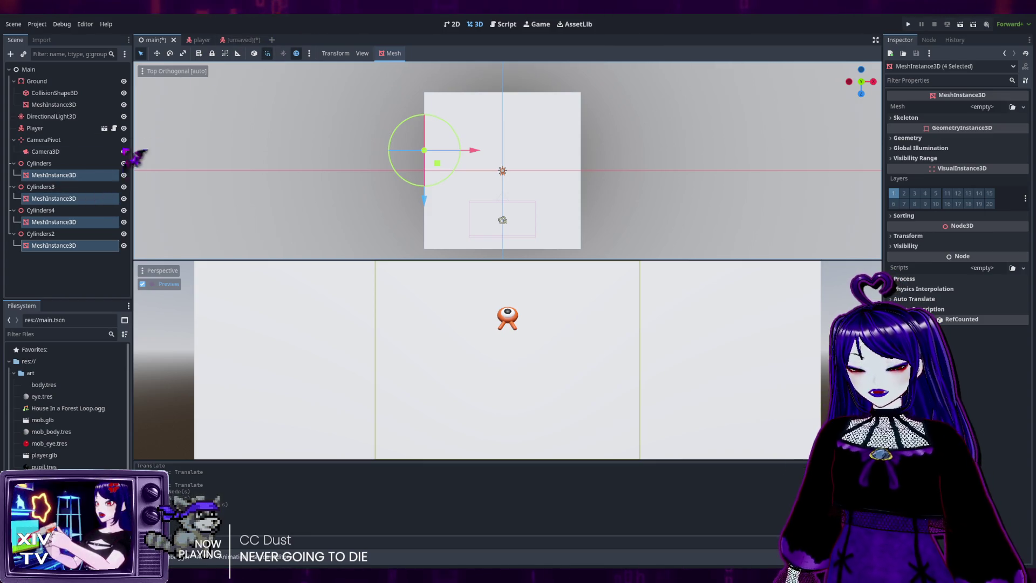
Undo the extra Cylinders groups, duplicate the mesh under Cylinders, and select all four meshes.
key(ctrl+z)
key(ctrl+z)
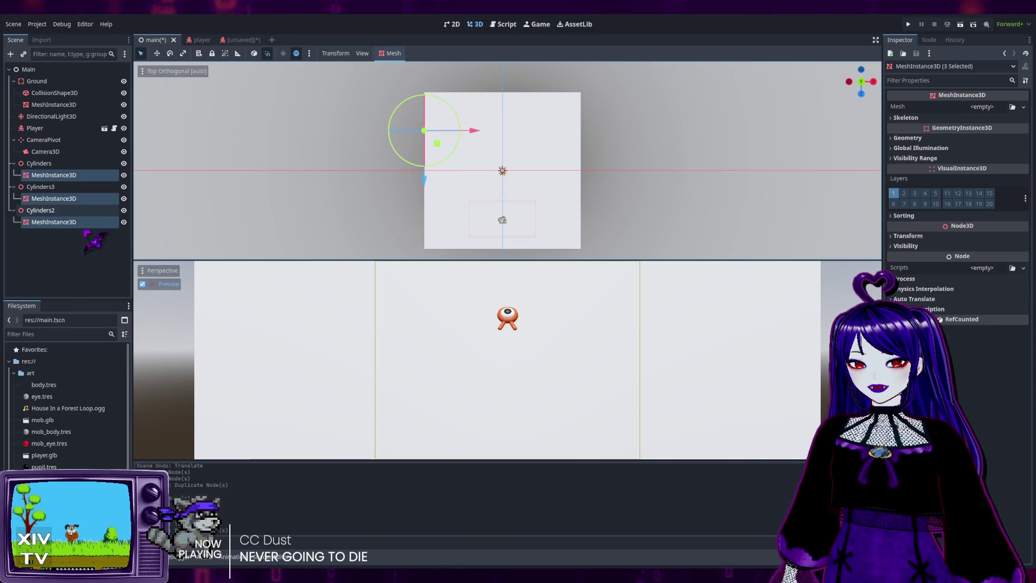
key(ctrl+z)
key(ctrl+z)
key(ctrl+z)
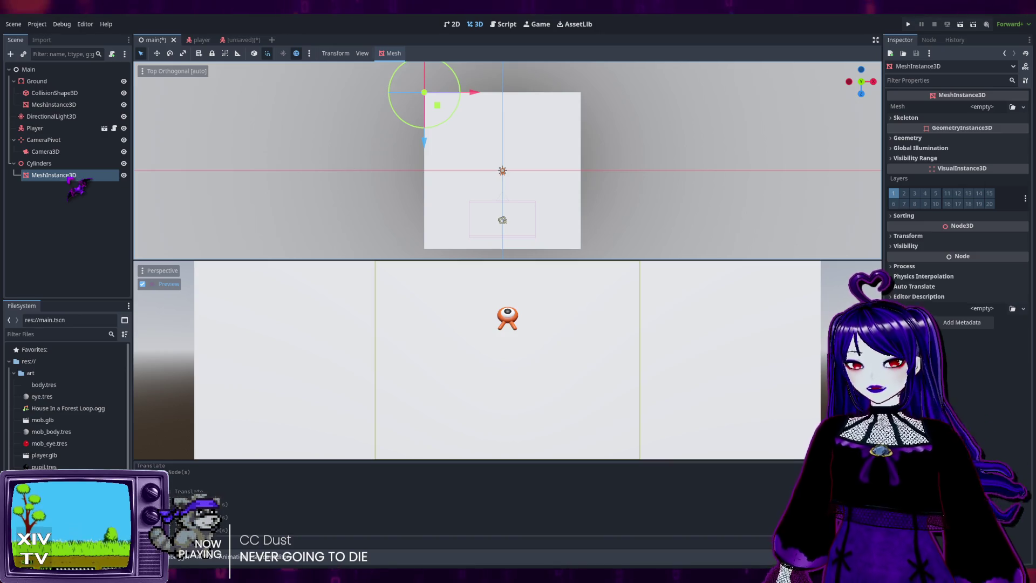
key(ctrl+d)
key(ctrl+d)
key(ctrl+d)
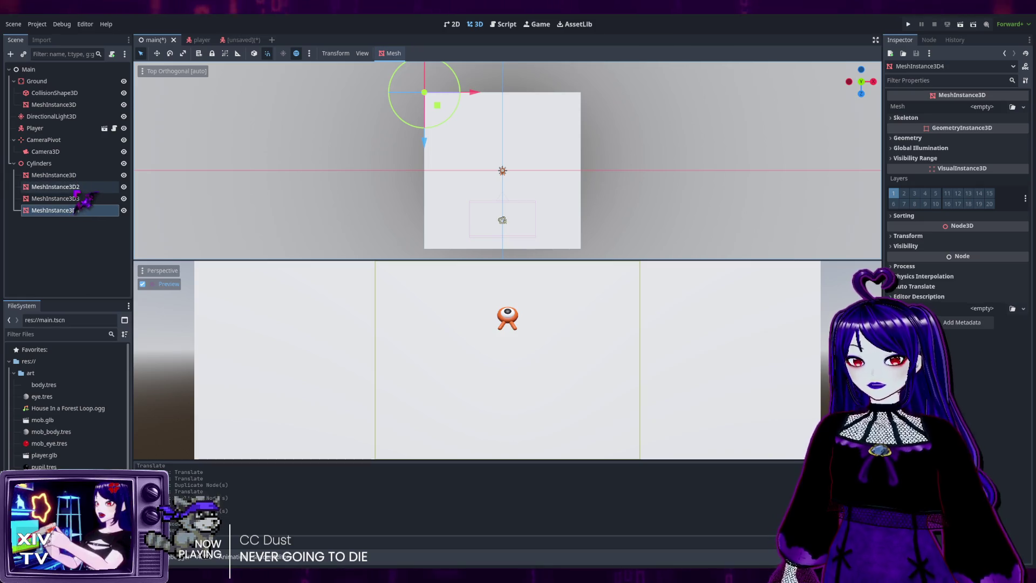
click(64, 175)
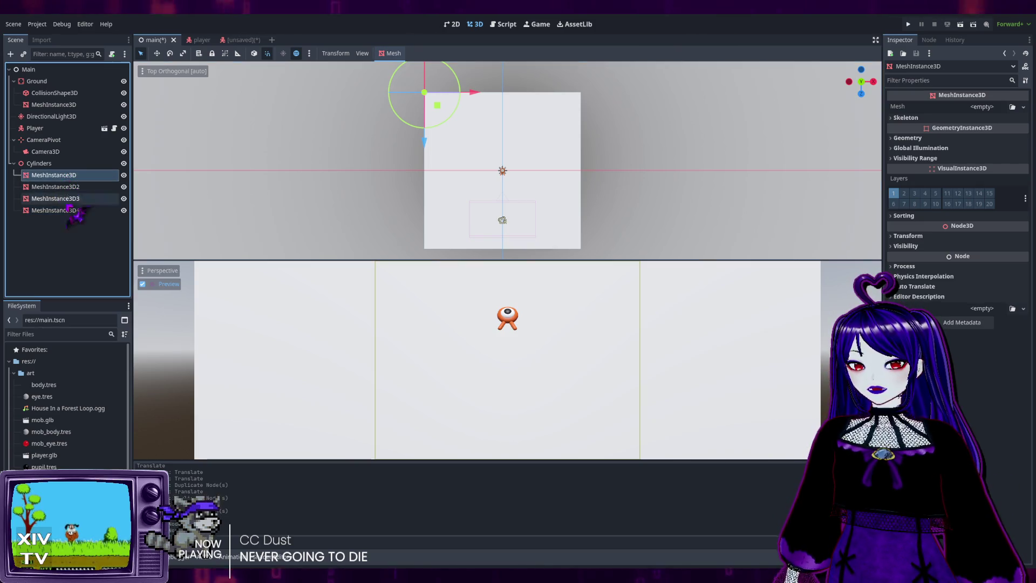
shift+click(70, 210)
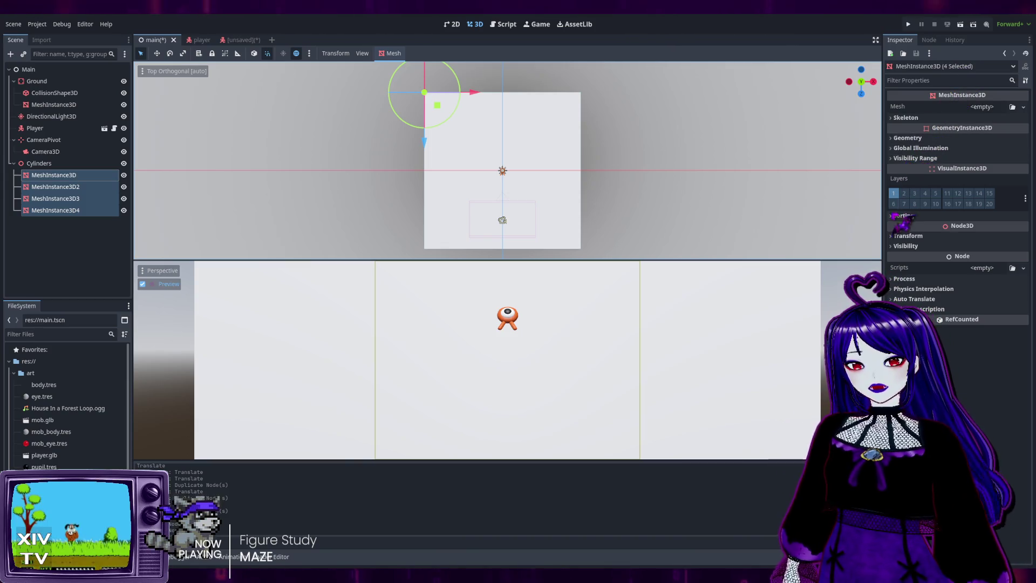
Filter the Inspector for 'materi', expand Geometry's material settings, then clear the filter.
click(912, 80)
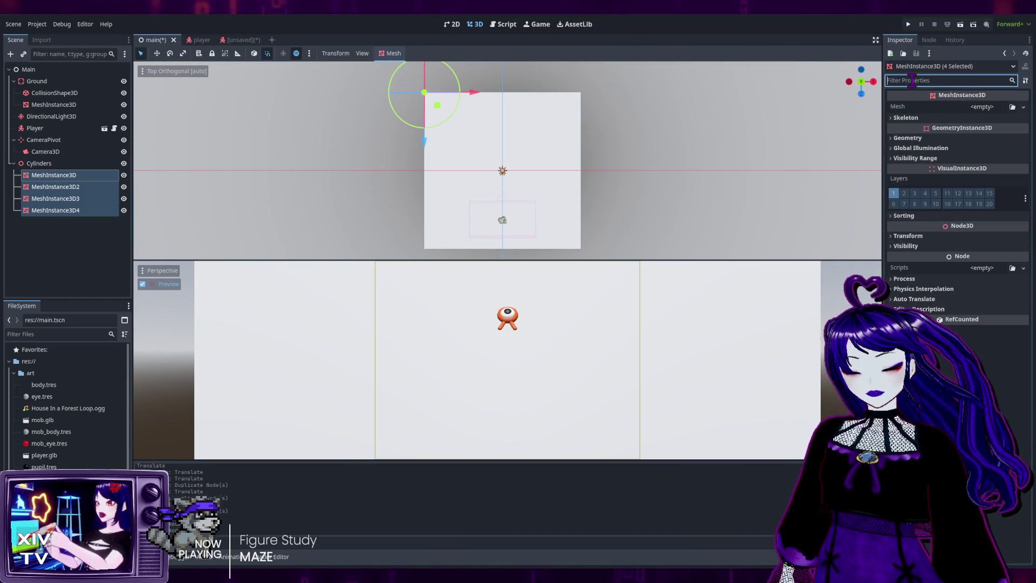
text(materi)
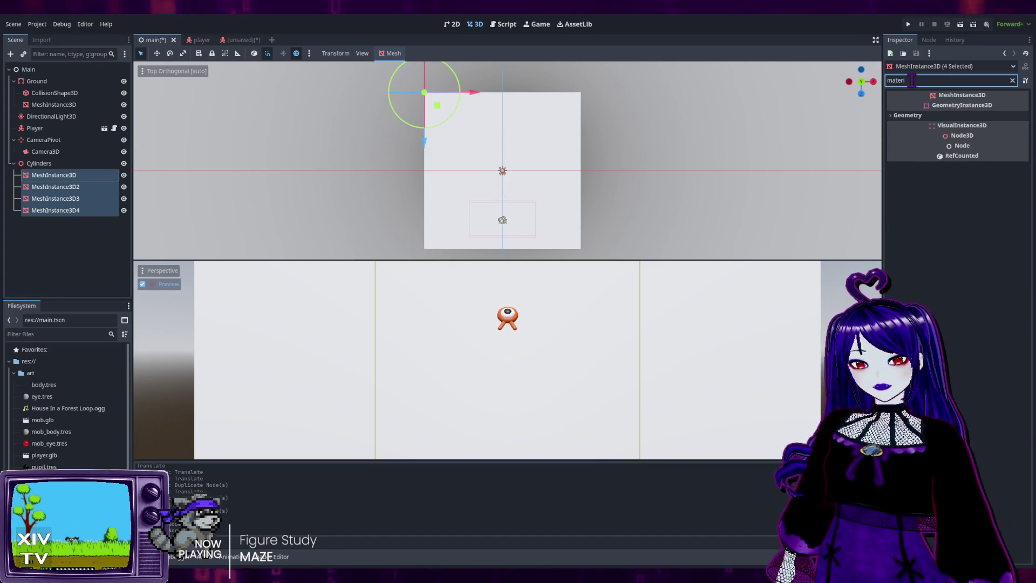
click(902, 116)
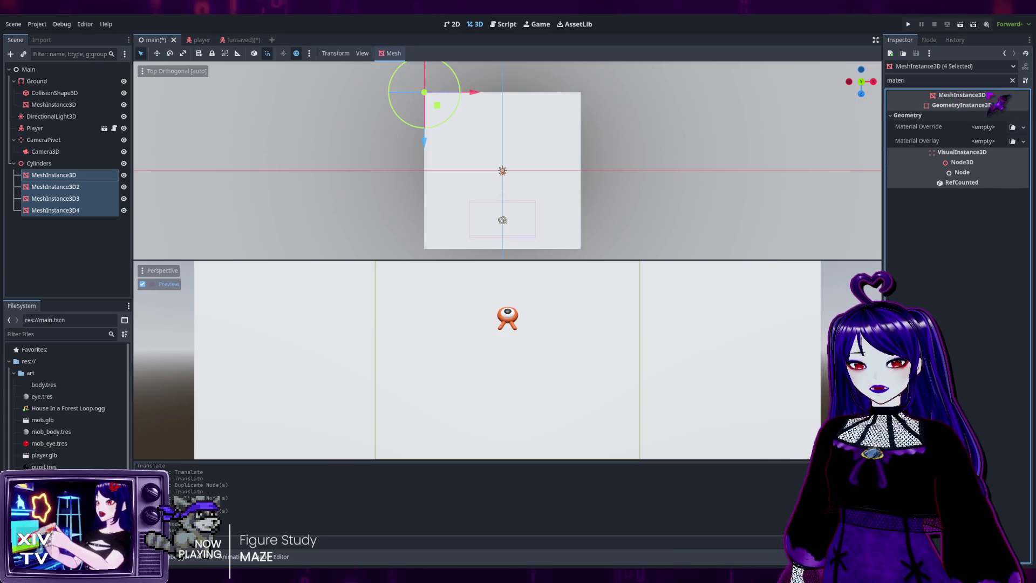
click(1012, 80)
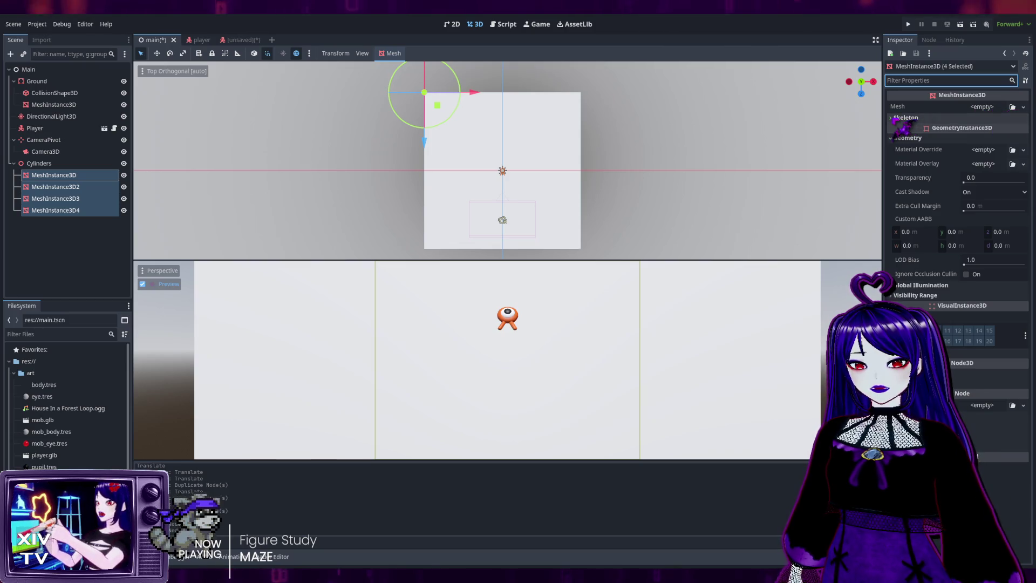
Paste a cylinder mesh into the four meshes' Mesh property and reveal the surface material override slot.
click(905, 117)
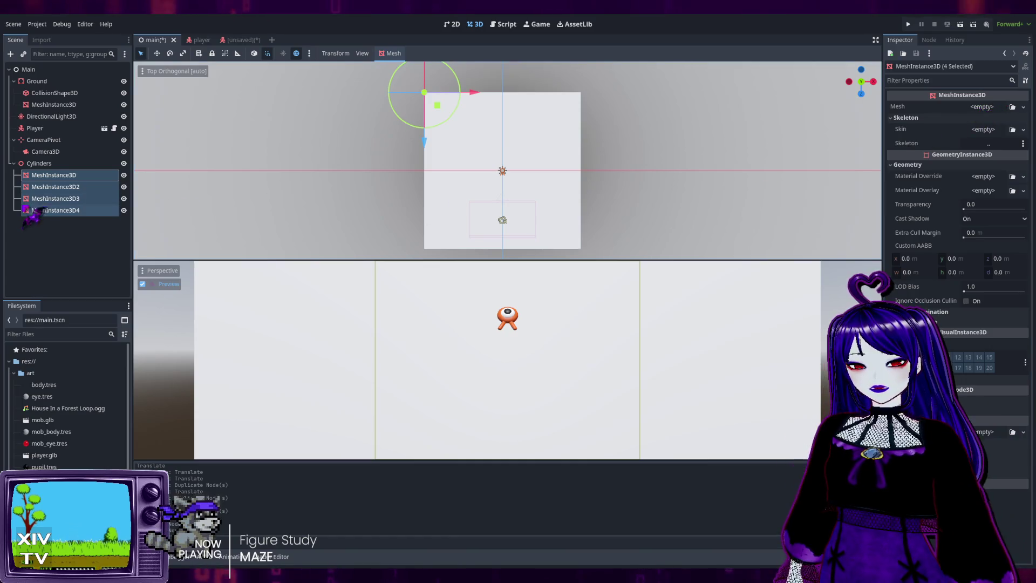
click(983, 107)
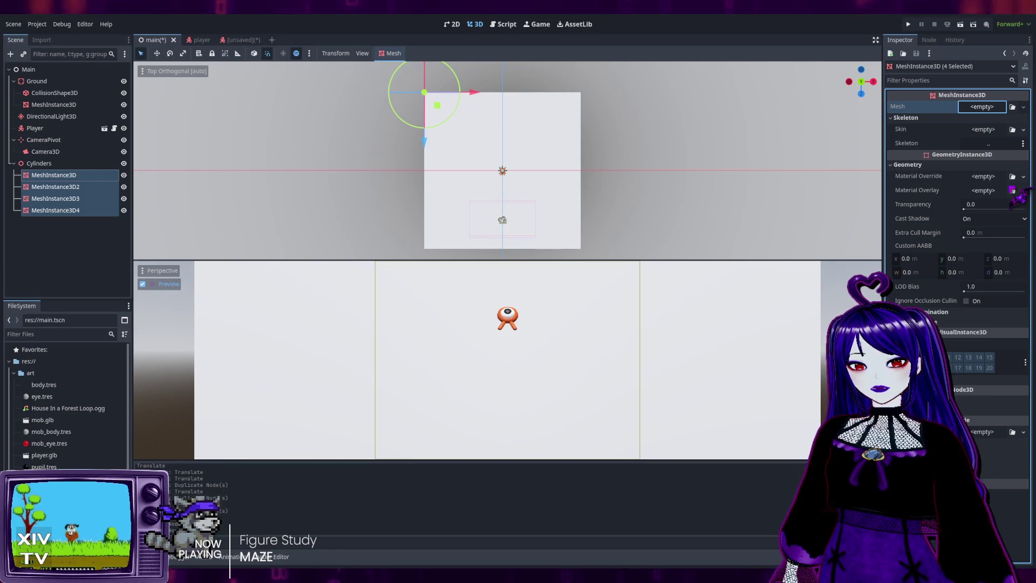
key(ctrl+v)
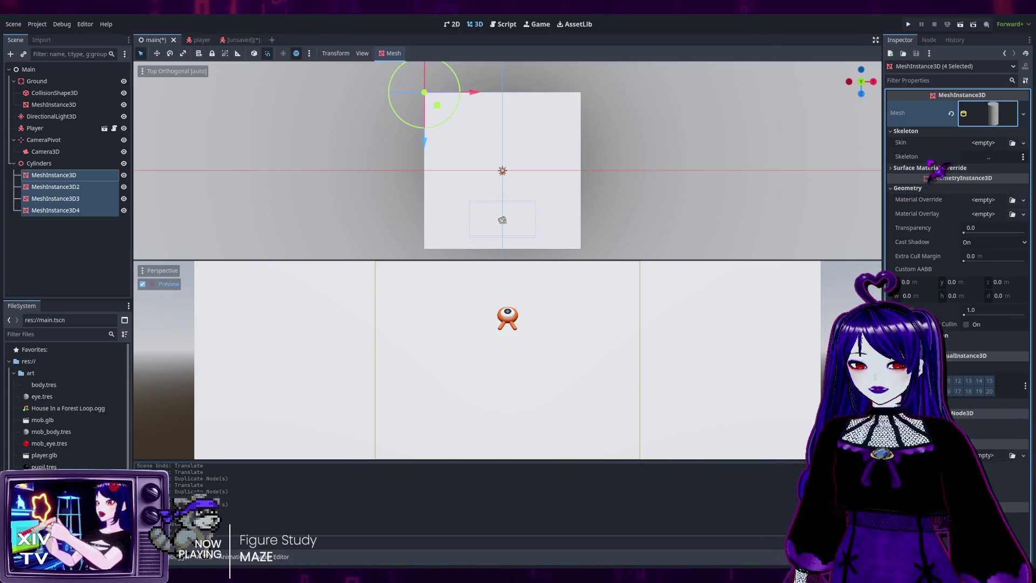
click(917, 168)
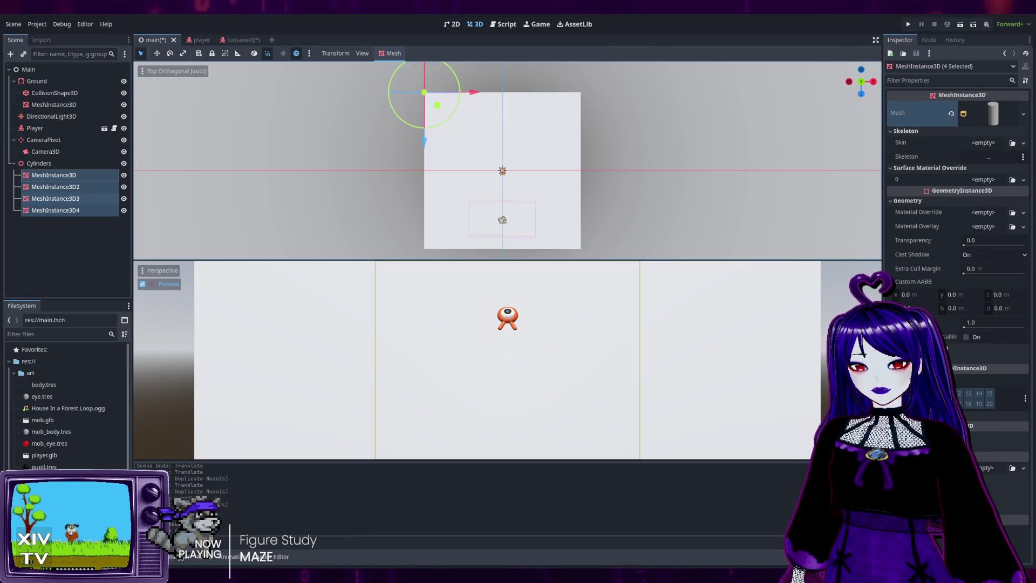
click(92, 176)
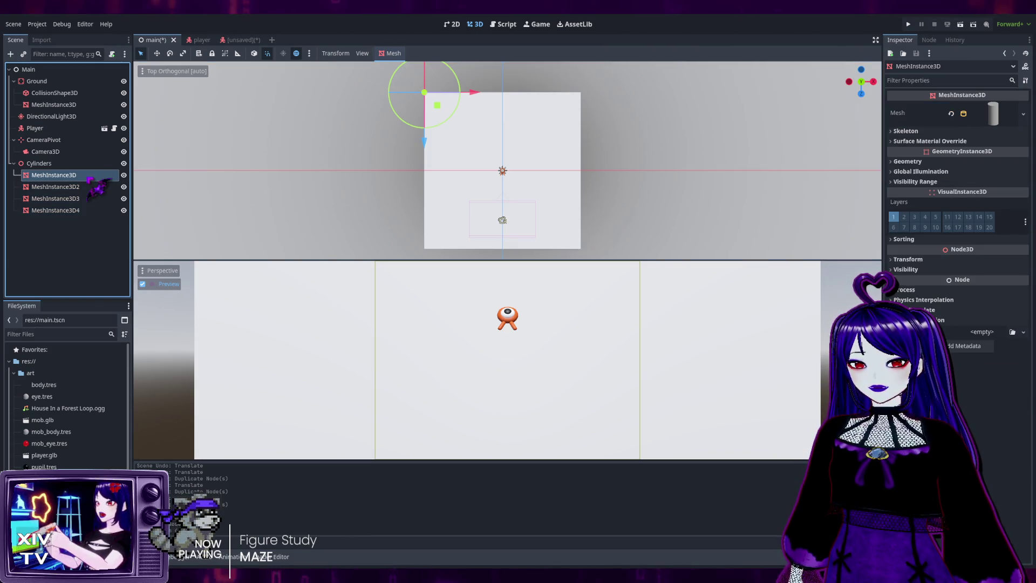
click(917, 141)
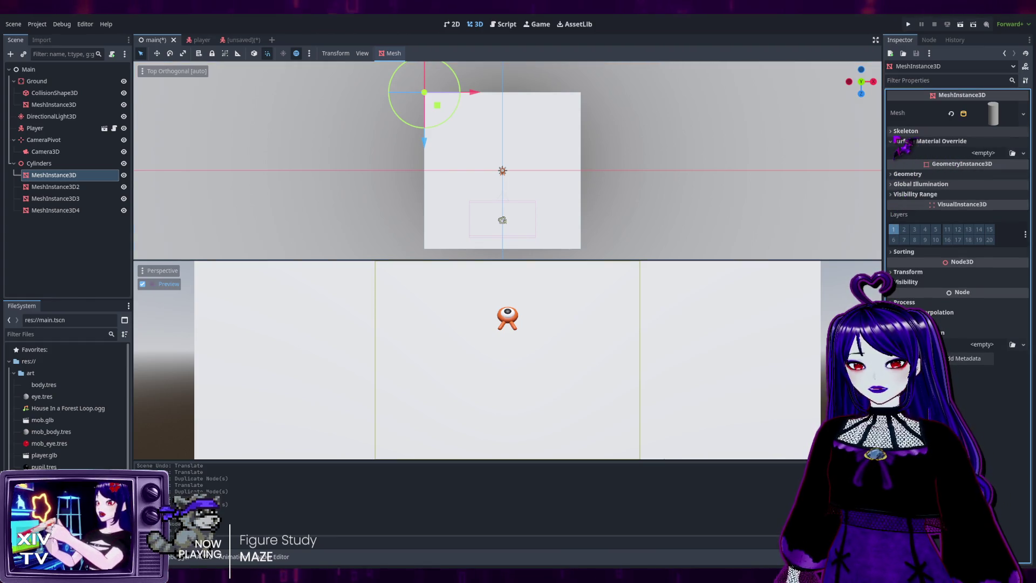
click(905, 131)
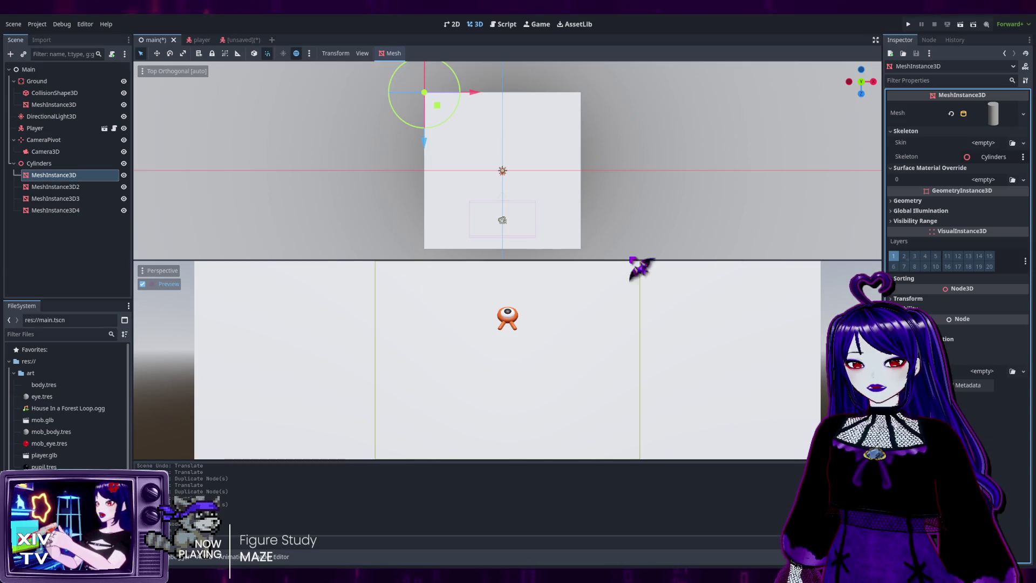
shift+click(54, 211)
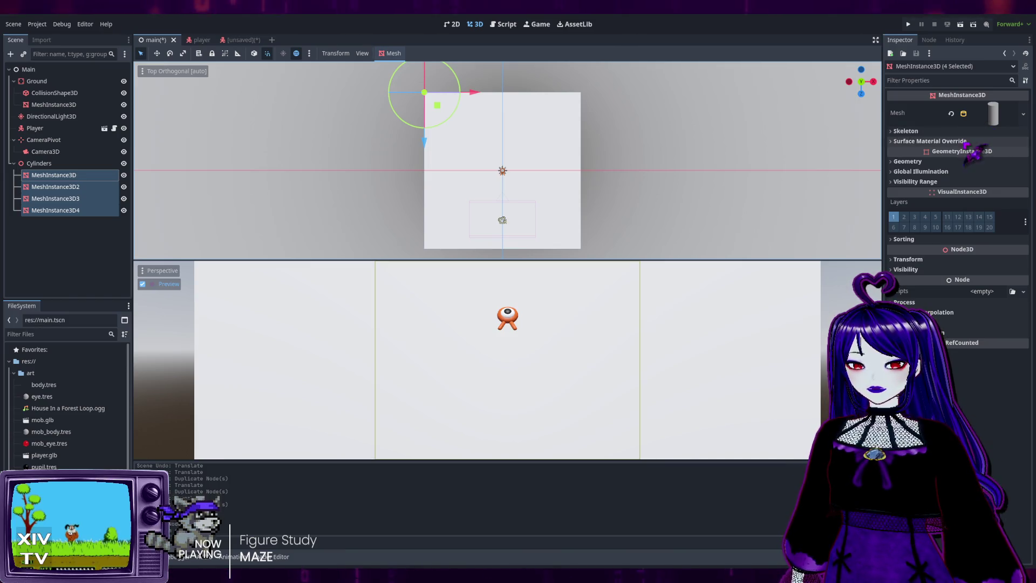
click(1029, 115)
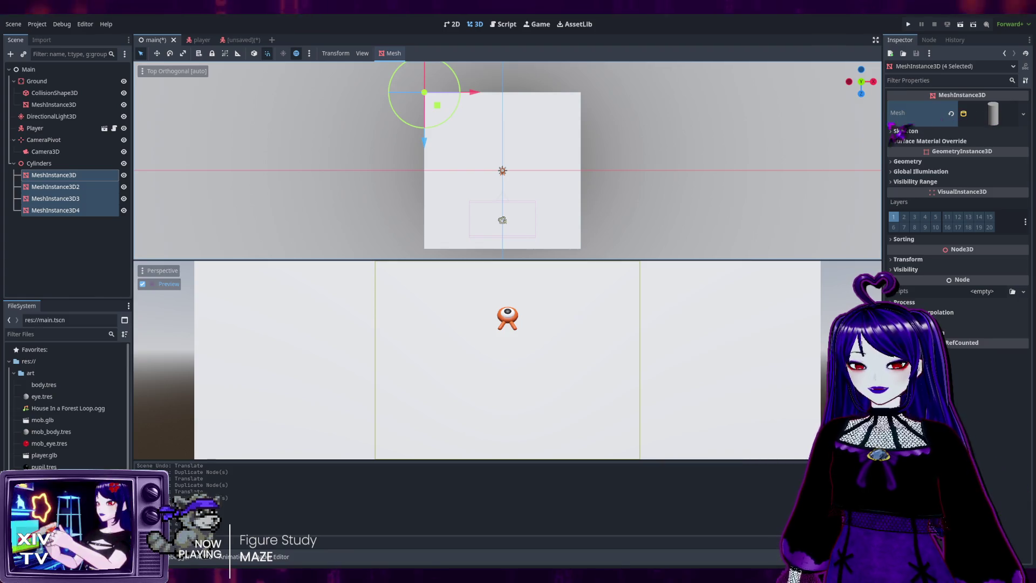
click(71, 255)
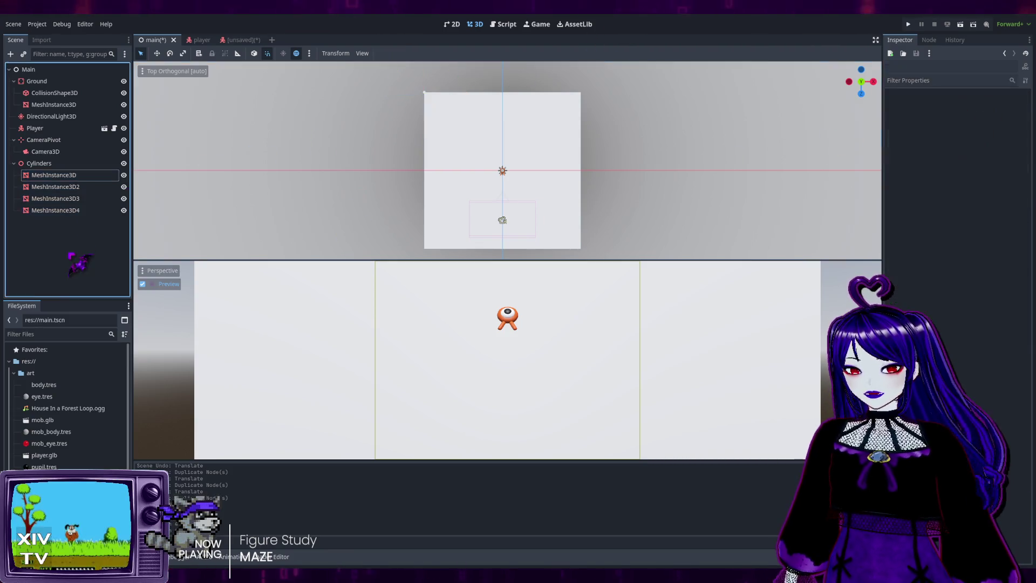
Undo the earlier copies and give the remaining MeshInstance3D a CylinderMesh.
key(ctrl+z)
key(ctrl+z)
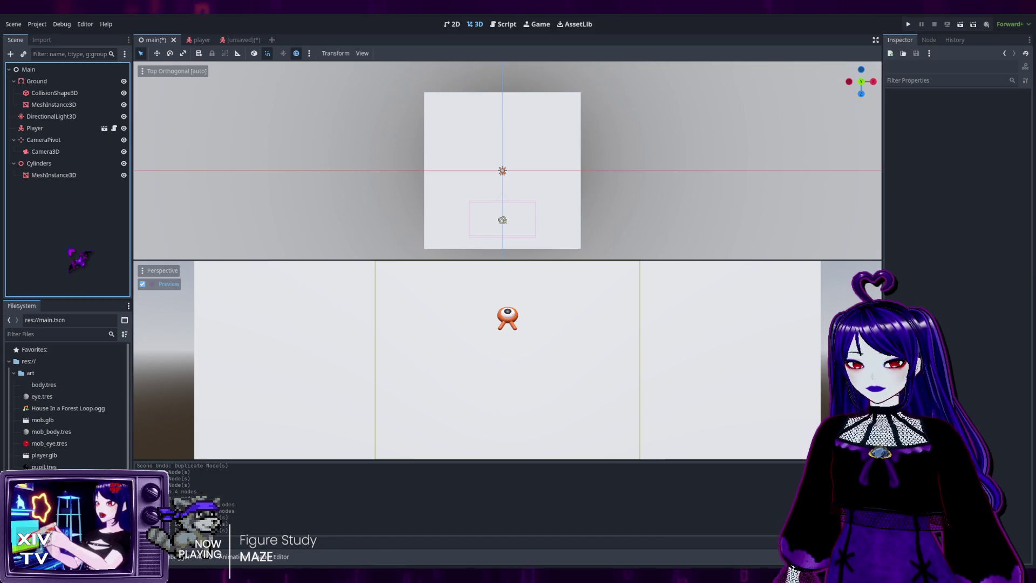
click(74, 174)
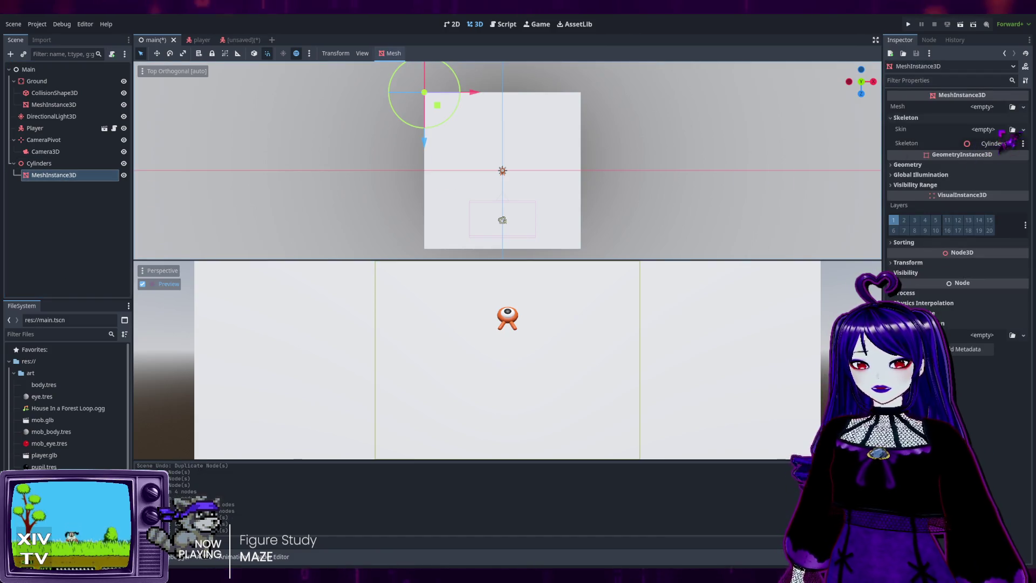
click(982, 107)
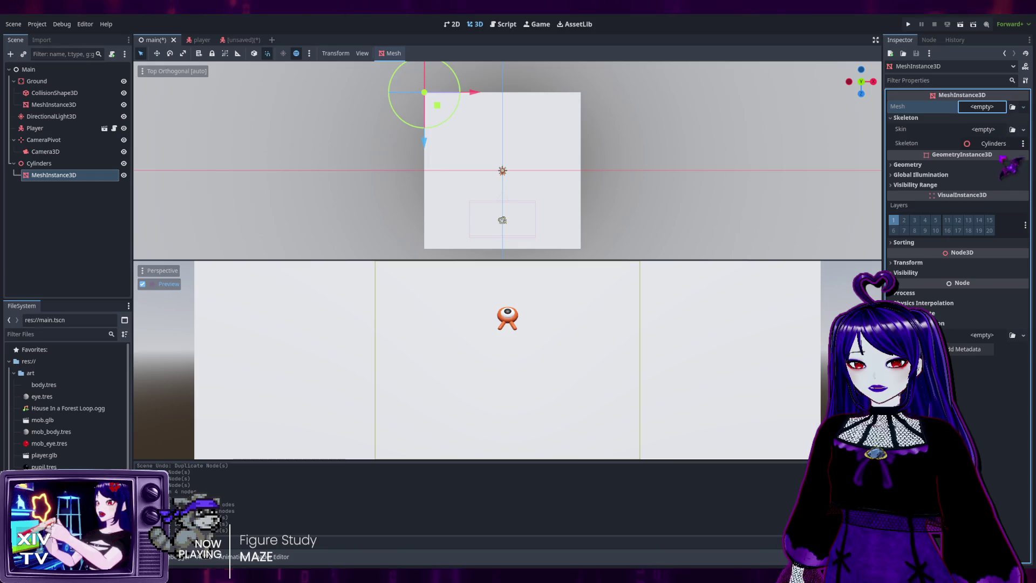
click(982, 156)
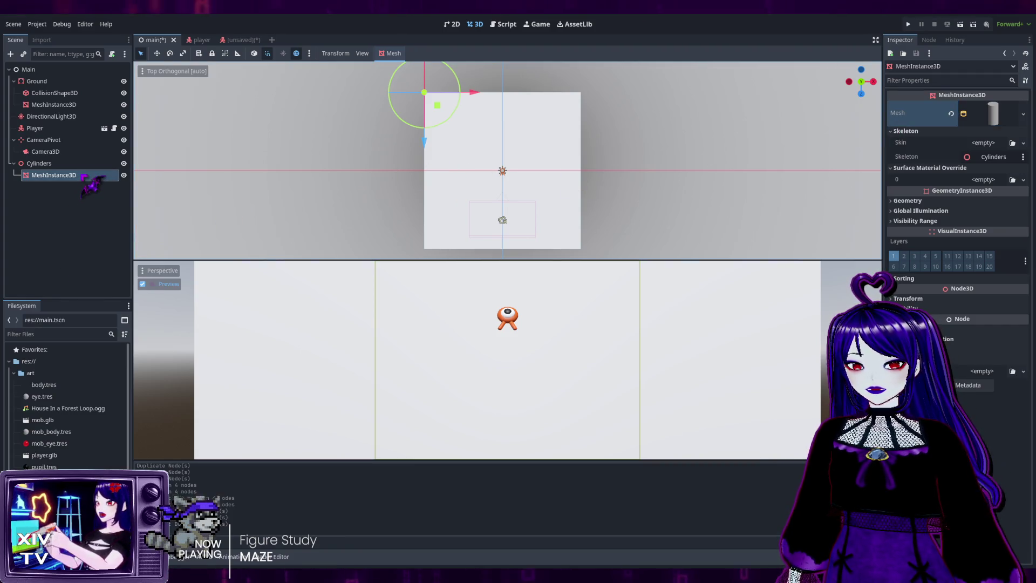
Duplicate the cylinder node and move MeshInstance3D2 along the X axis.
key(ctrl+d)
key(ctrl+d)
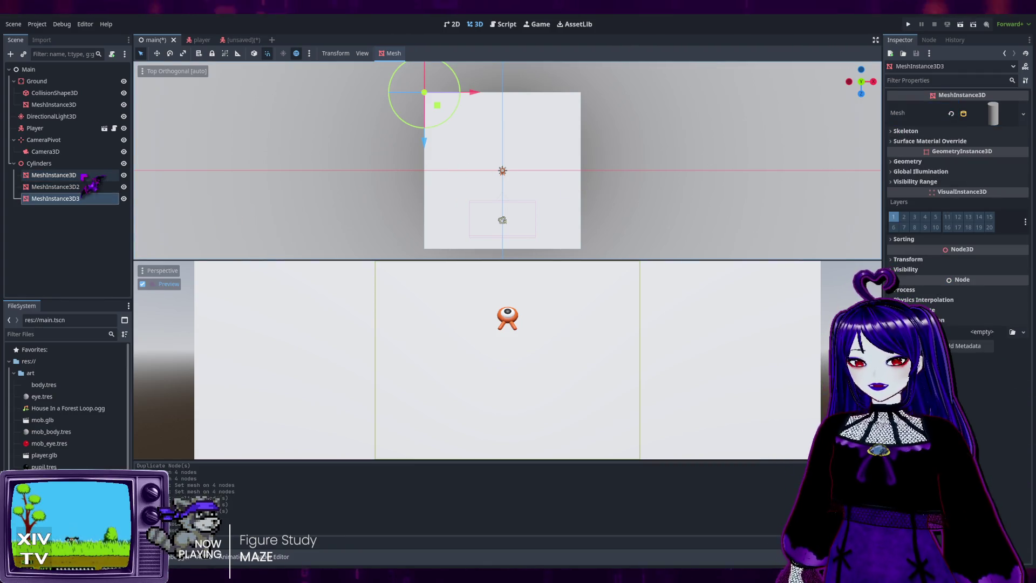
key(ctrl+d)
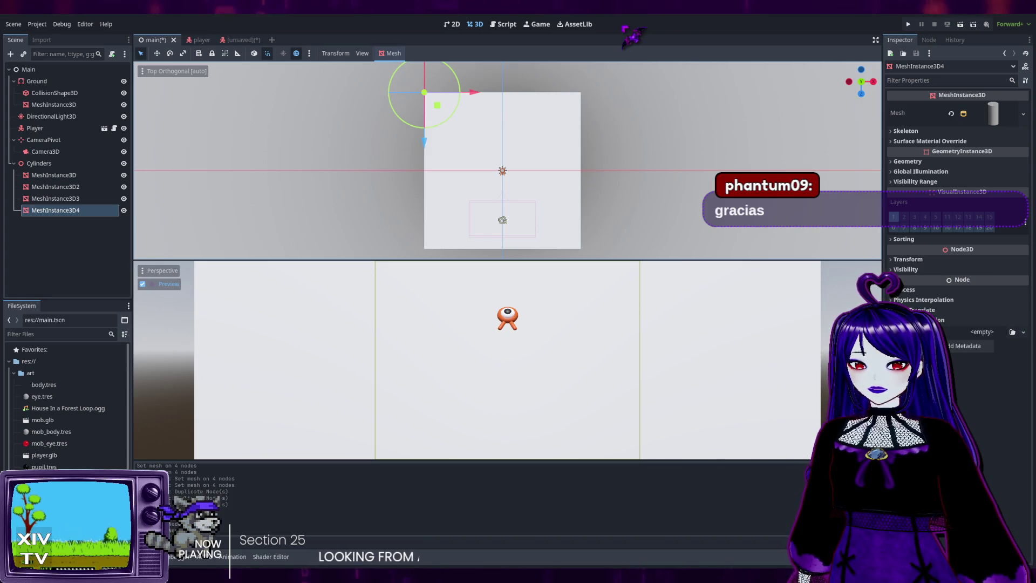
click(81, 187)
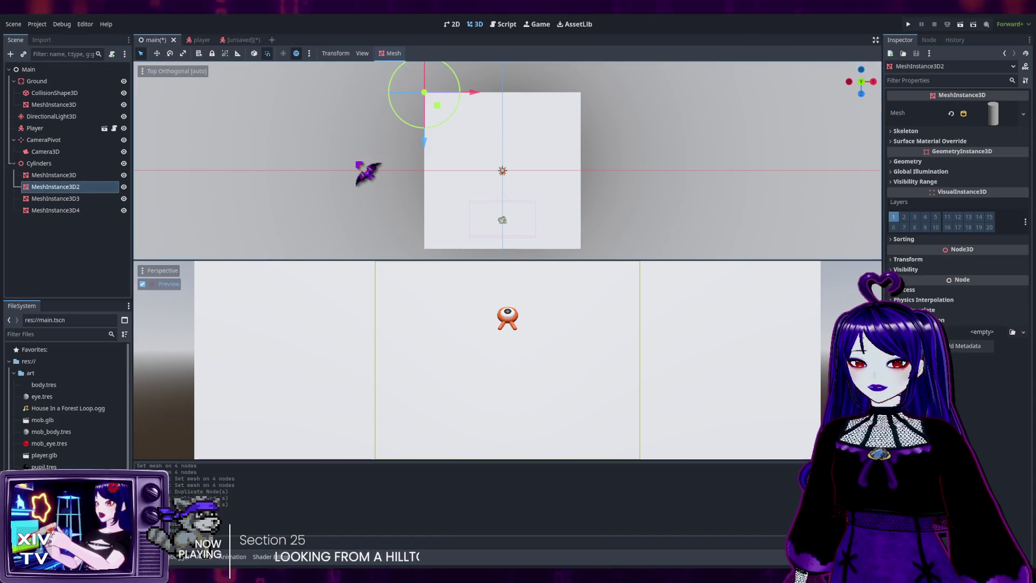
drag(474, 95, 629, 97)
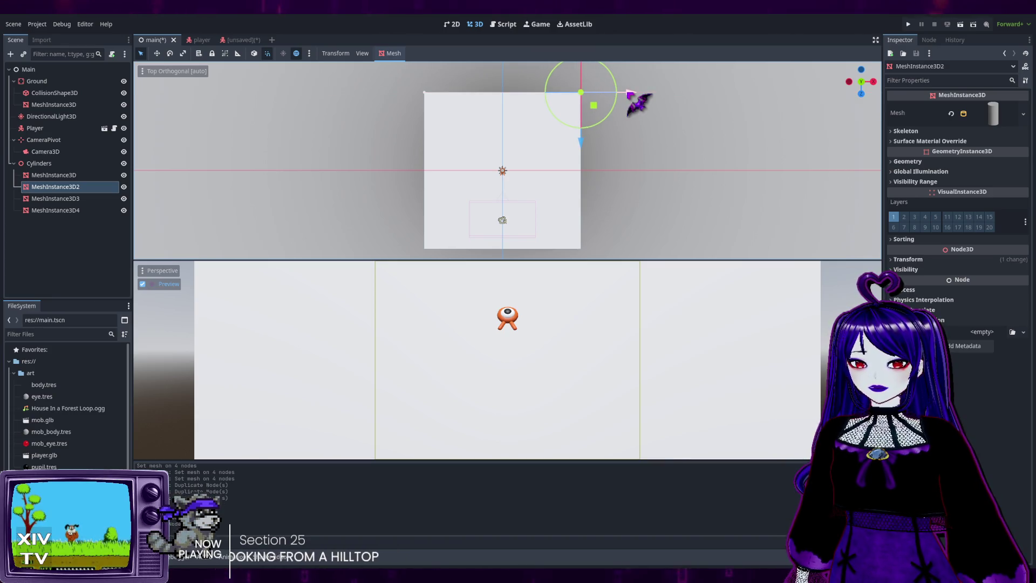
Move MeshInstance3D3 45 along Z and 50 along X.
click(92, 199)
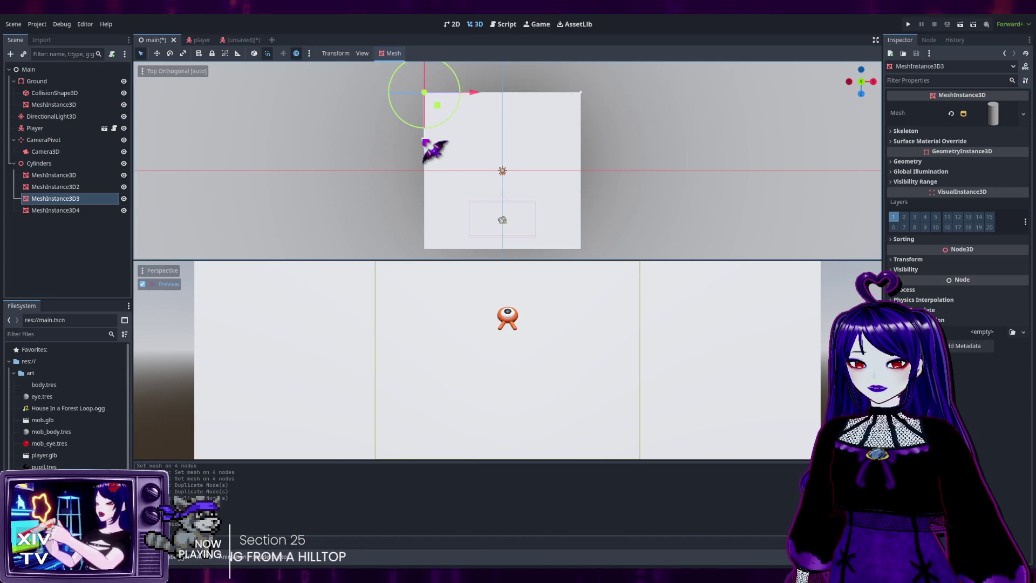
drag(424, 140, 426, 296)
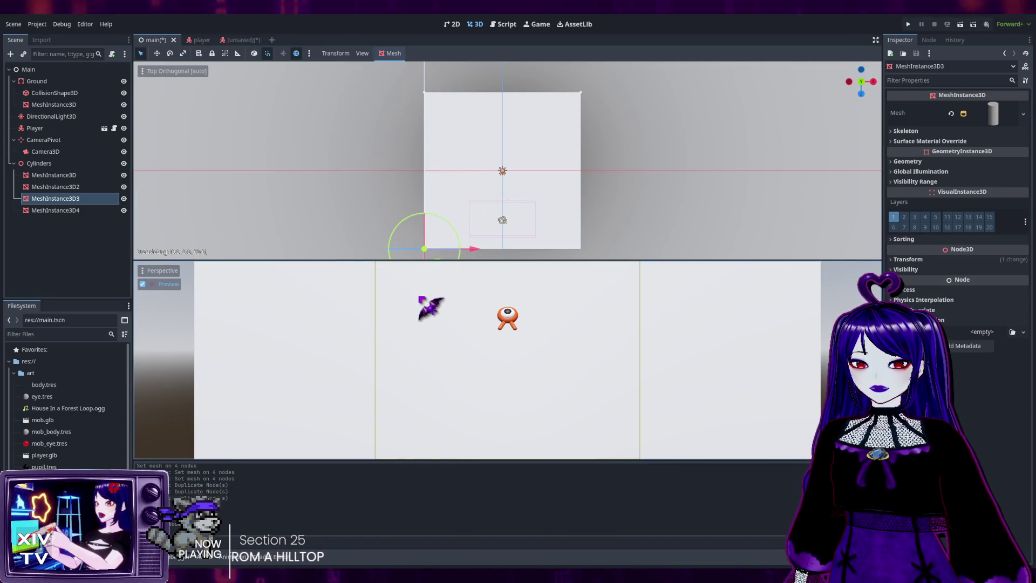
drag(477, 249, 635, 259)
Move MeshInstance3D4 30 along Z, then select all four cylinders.
click(65, 210)
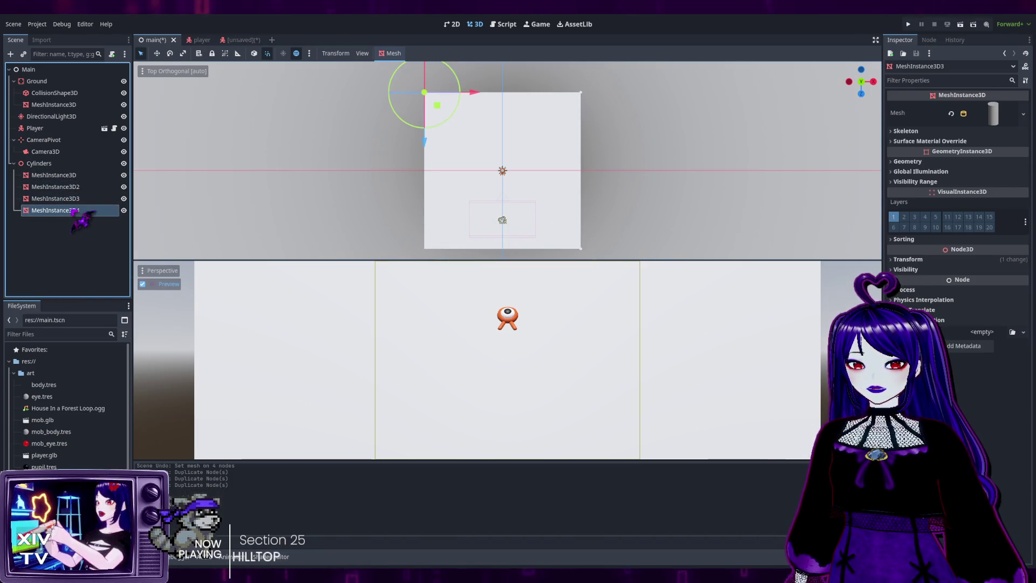
drag(424, 143, 407, 308)
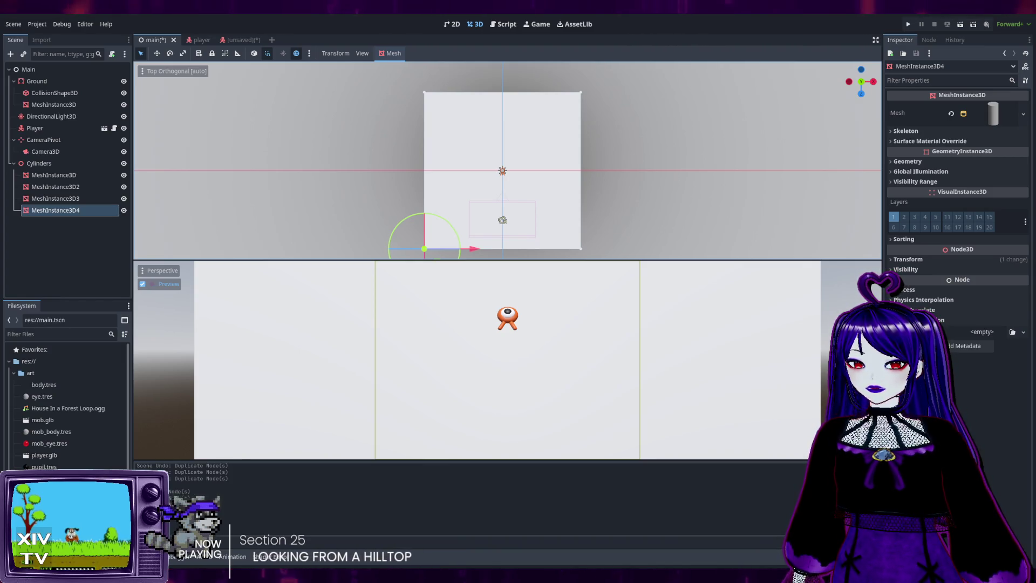
shift+click(95, 176)
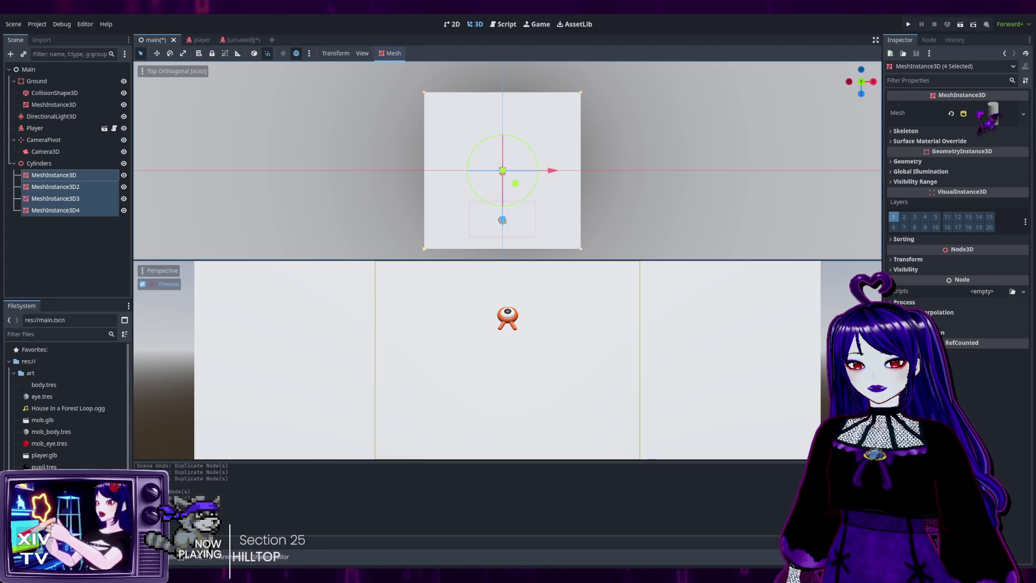
Expand the shared CylinderMesh settings and assign a new material to it.
click(968, 122)
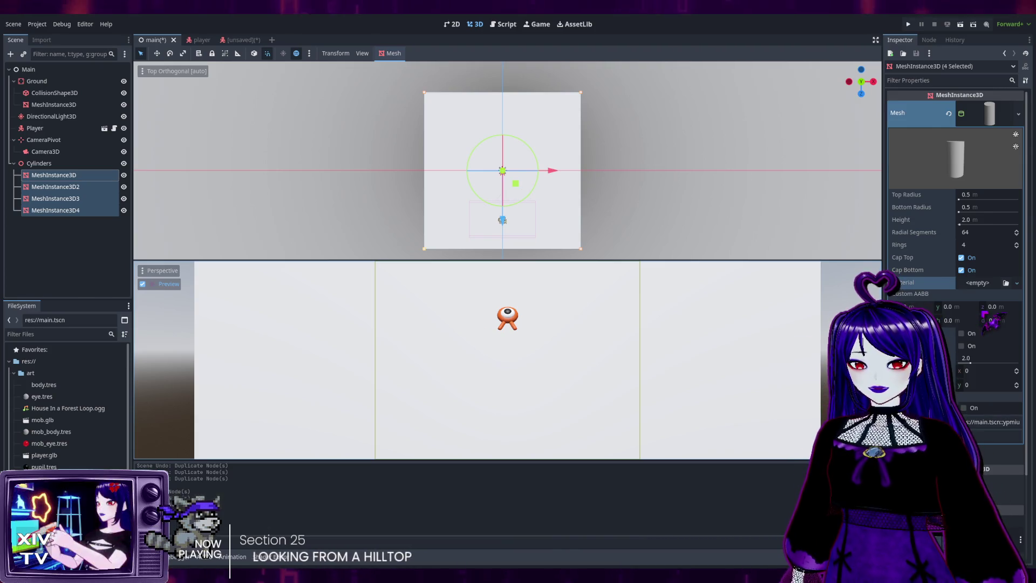
click(979, 283)
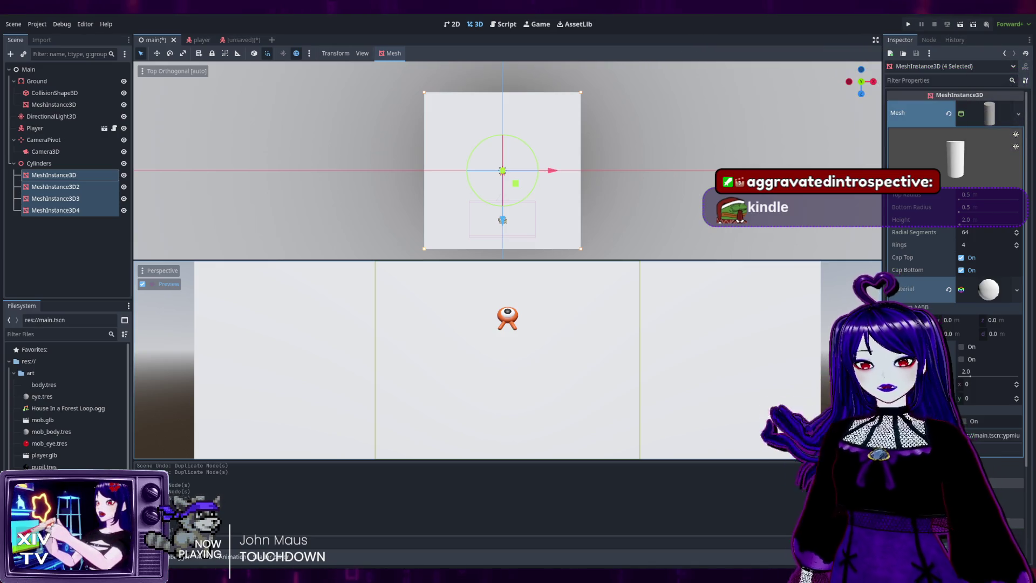
Scroll through the cylinders' Mesh properties in the Inspector and start filtering them by name.
scroll(955, 216, down, 4)
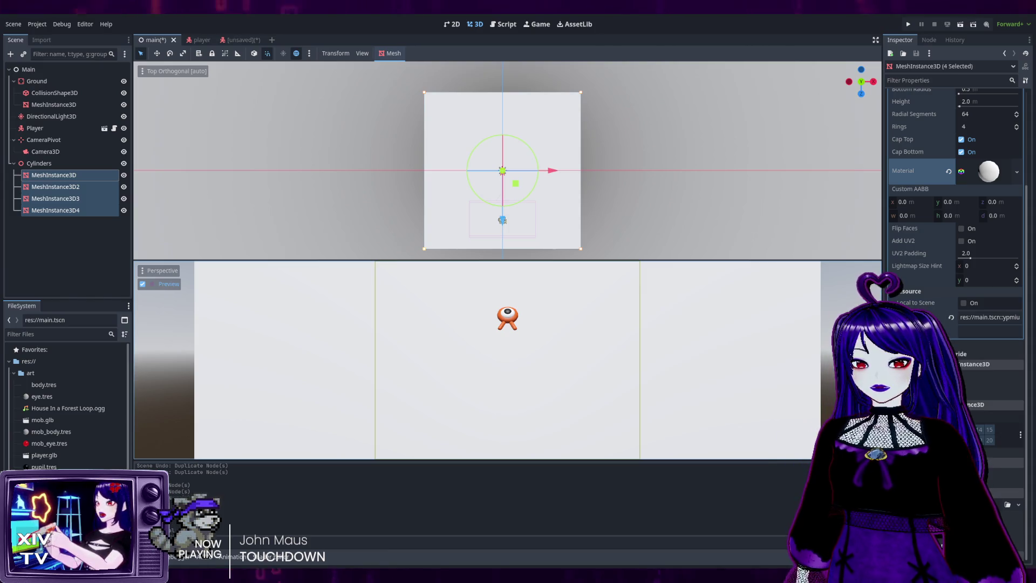
scroll(955, 216, up, 3)
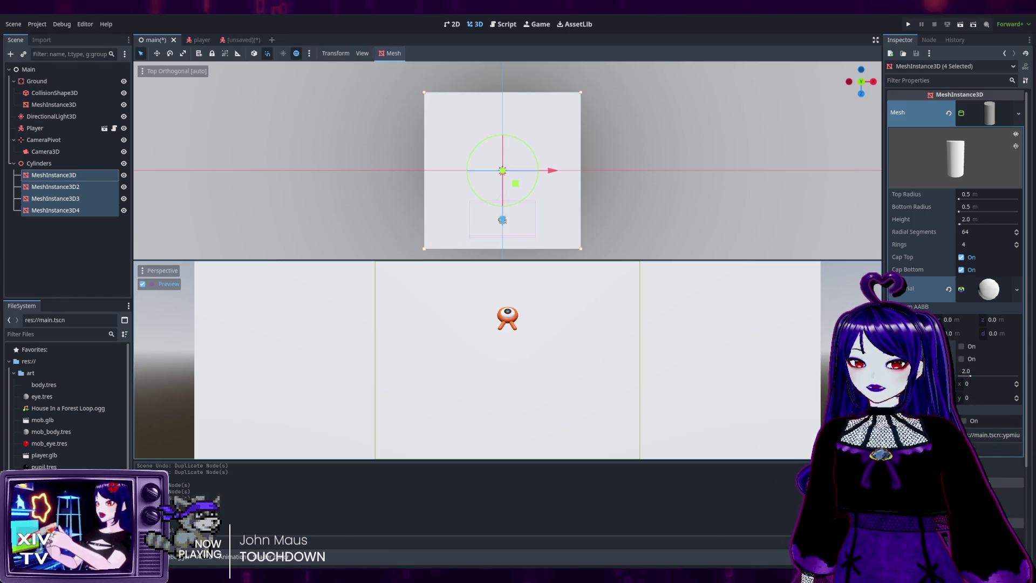
scroll(955, 216, down, 3)
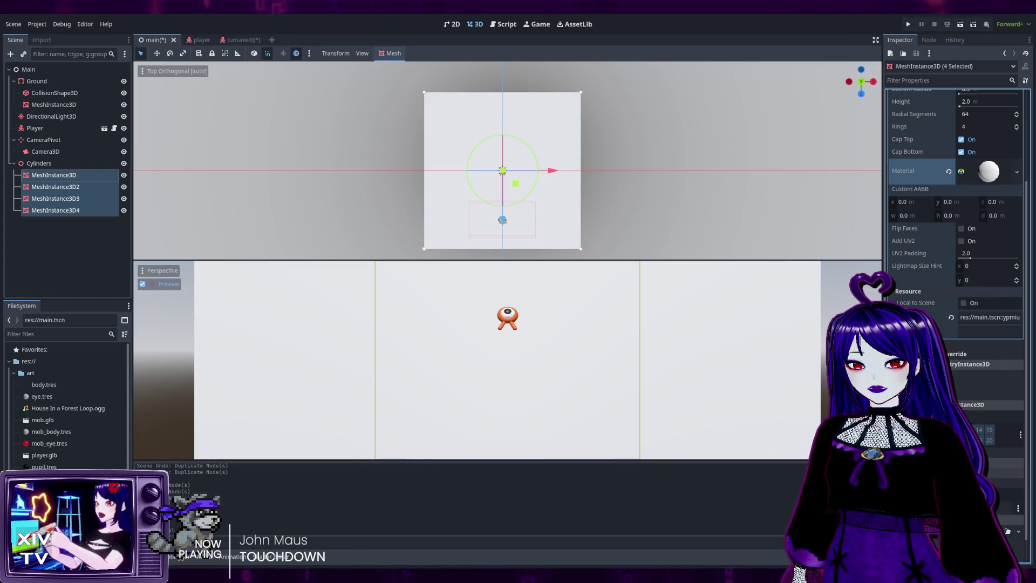
click(936, 81)
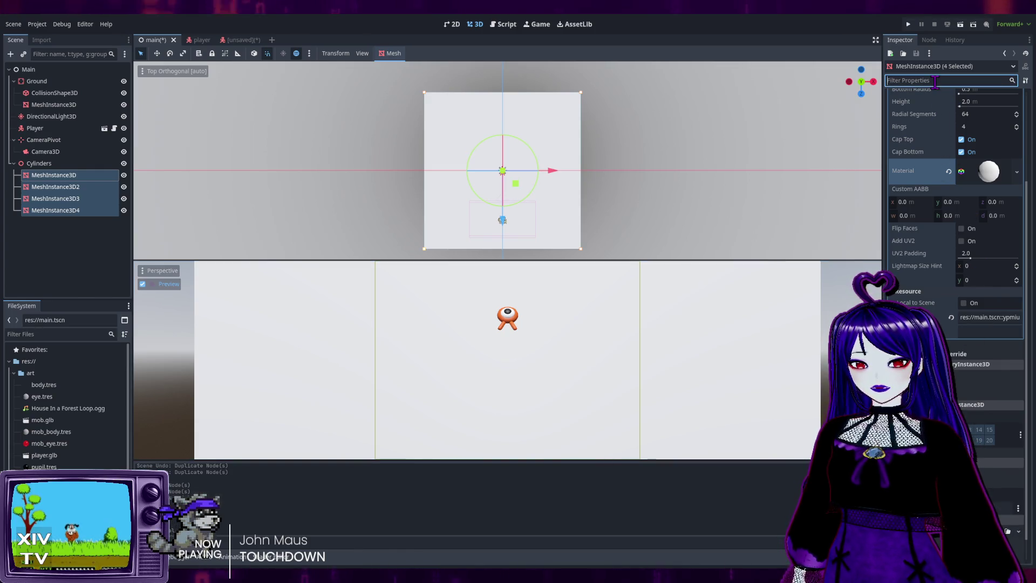
text(albedo)
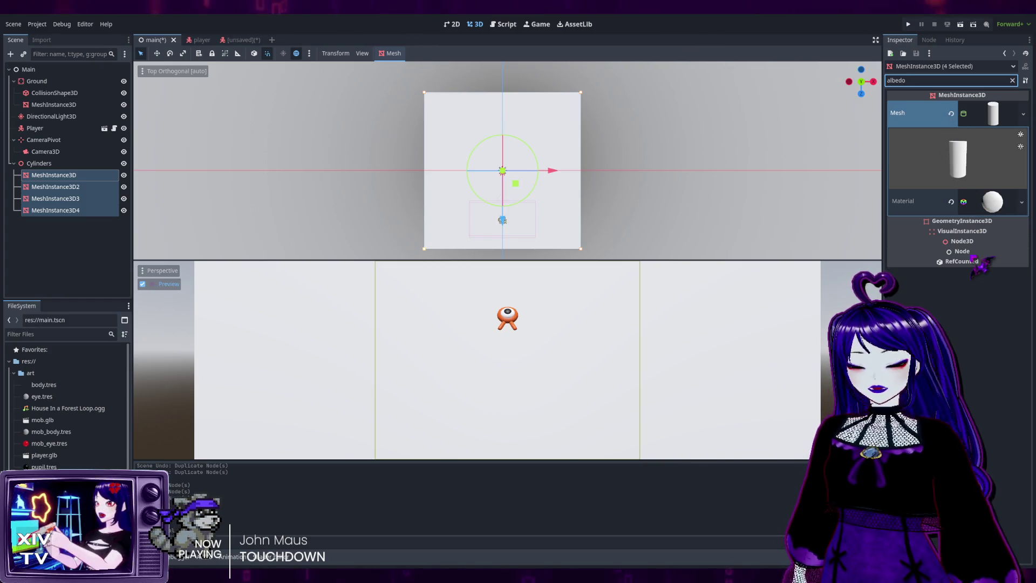
key(ctrl+BackSpace)
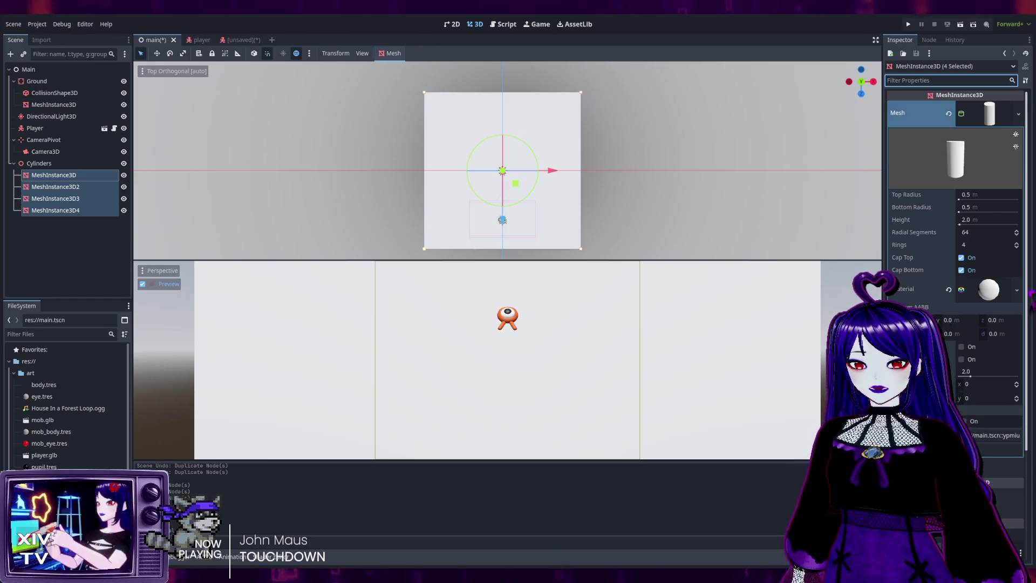
click(1017, 291)
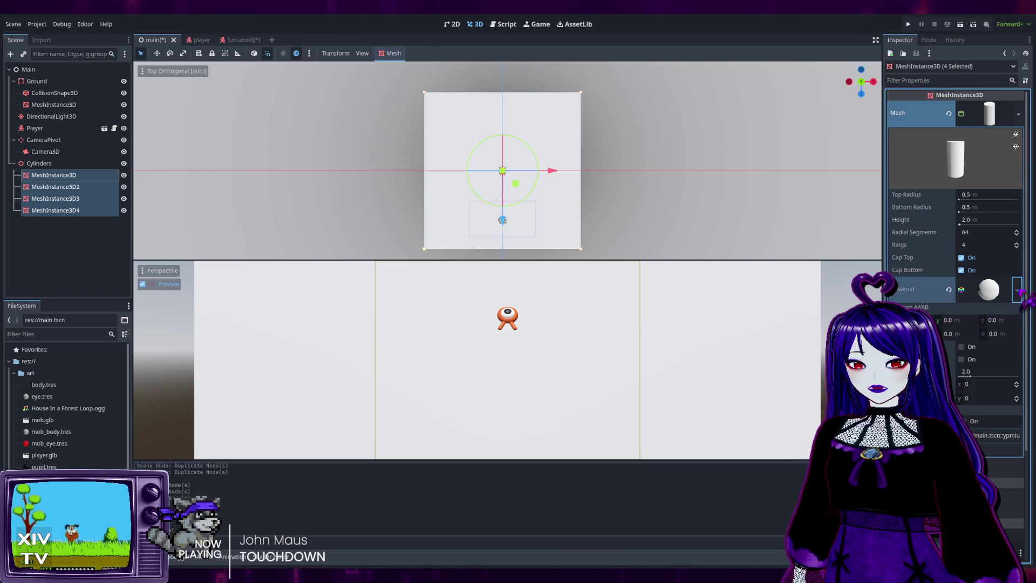
click(990, 291)
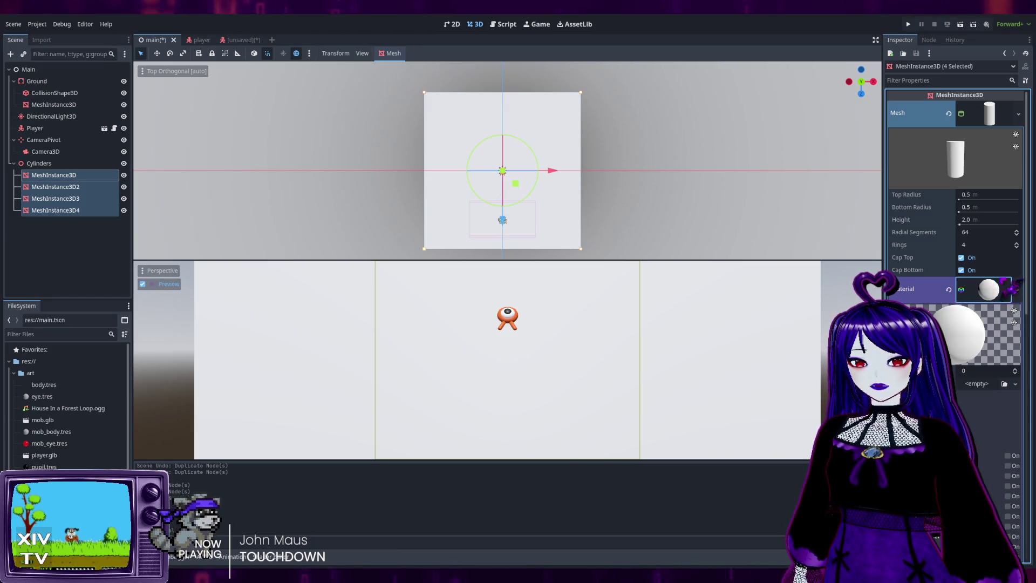
scroll(977, 286, down, 4)
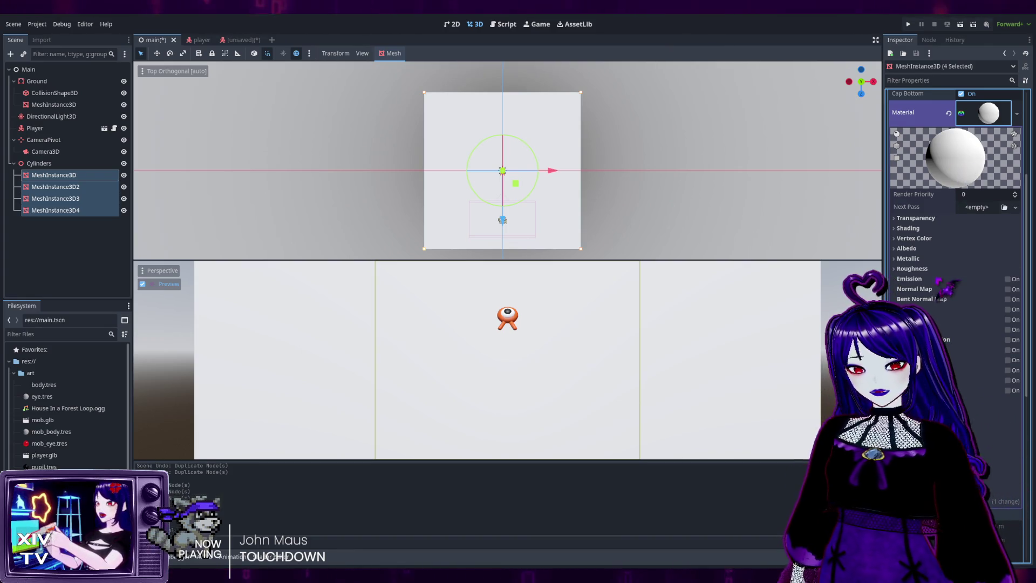
Expand the material's Albedo and change its colour from white to a salmon tone.
click(903, 248)
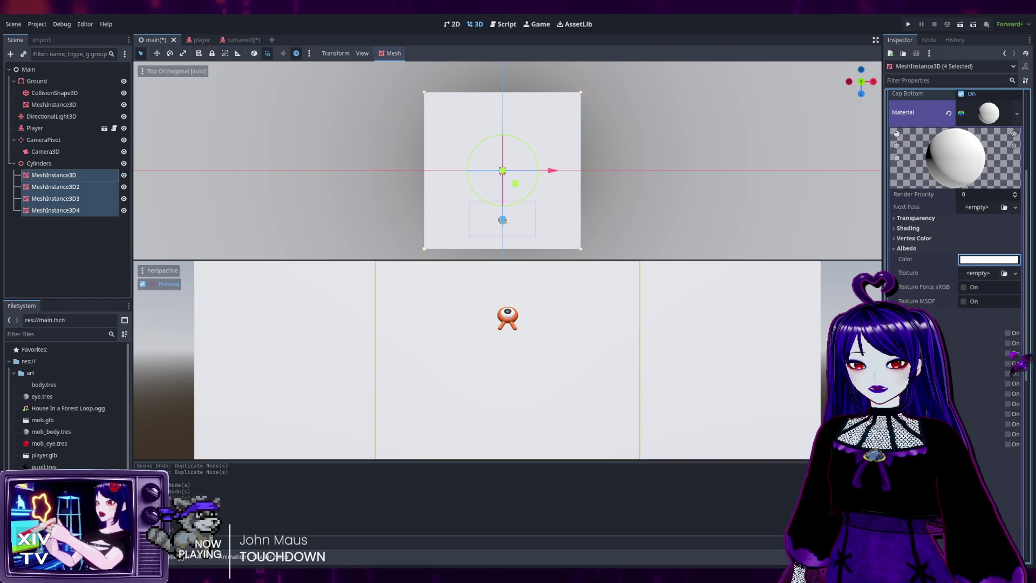
key(ctrl+v)
key(ctrl+v)
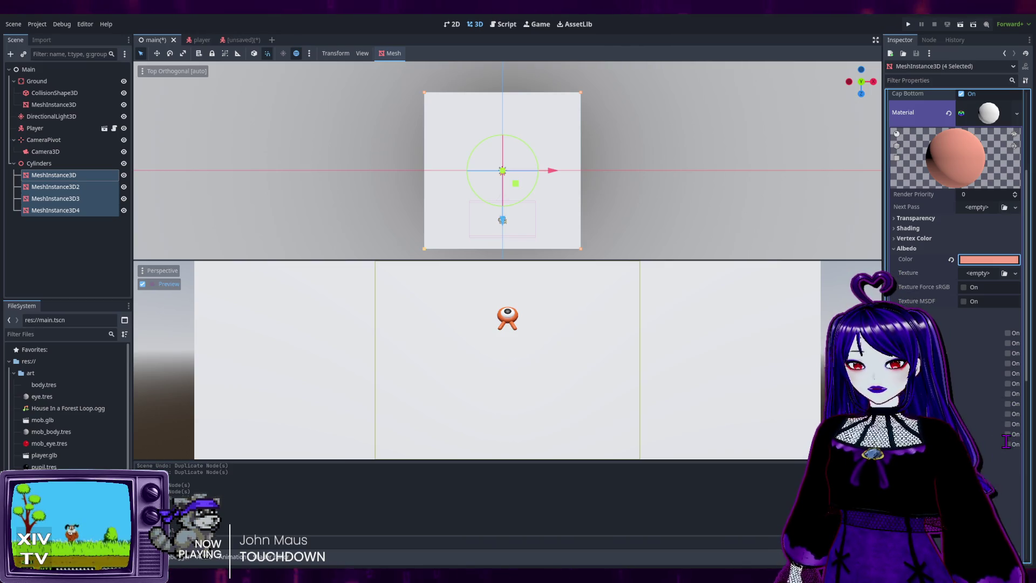
key(ctrl+z)
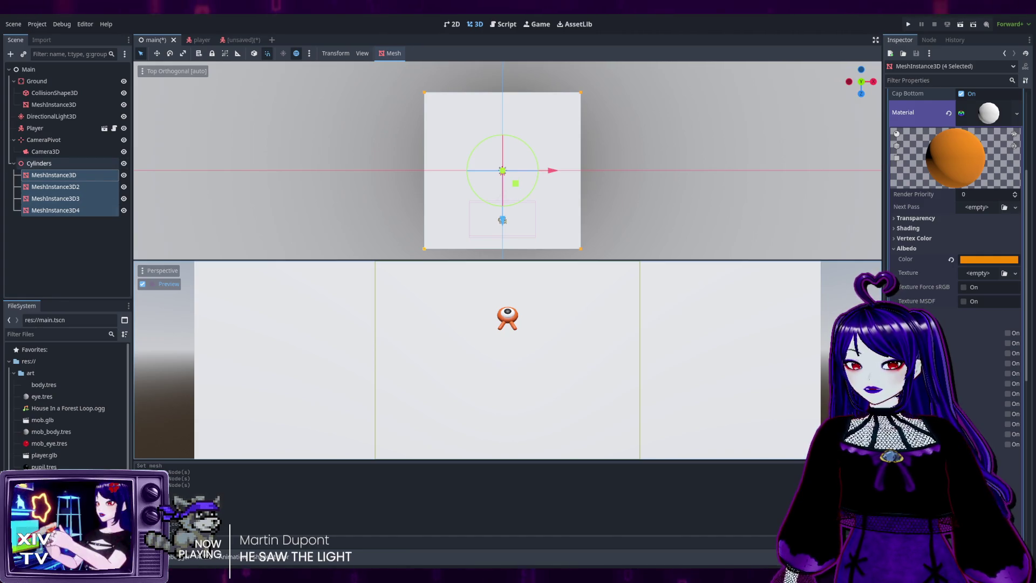
Revert the Cylinders node's Visibility to default, then select the Main root node.
click(104, 164)
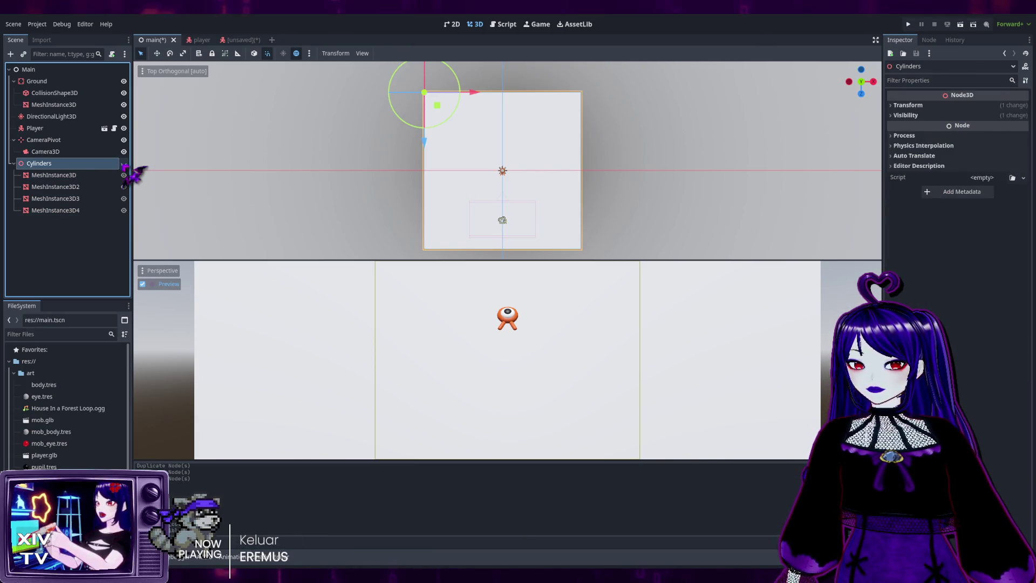
click(125, 164)
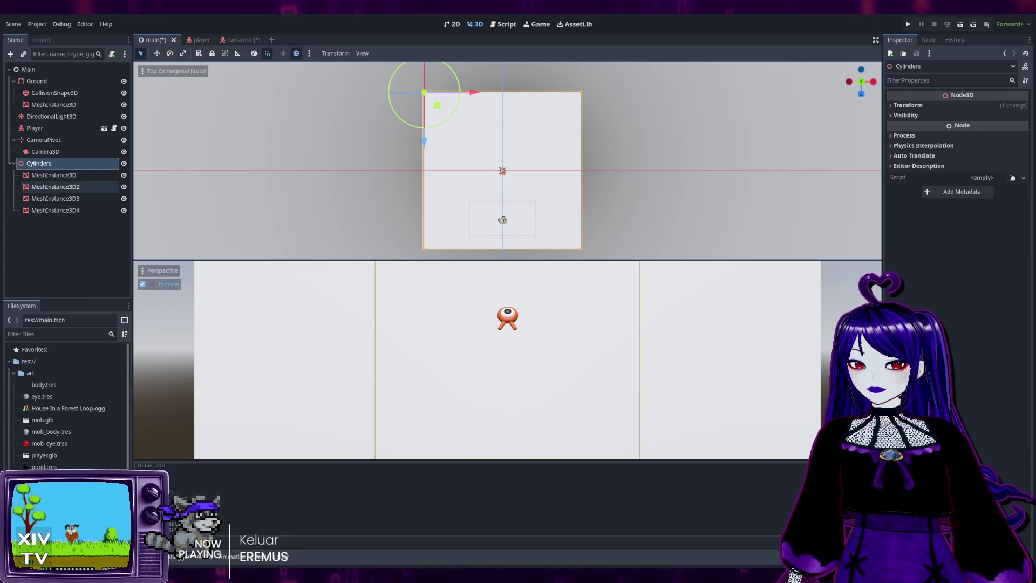
click(13, 163)
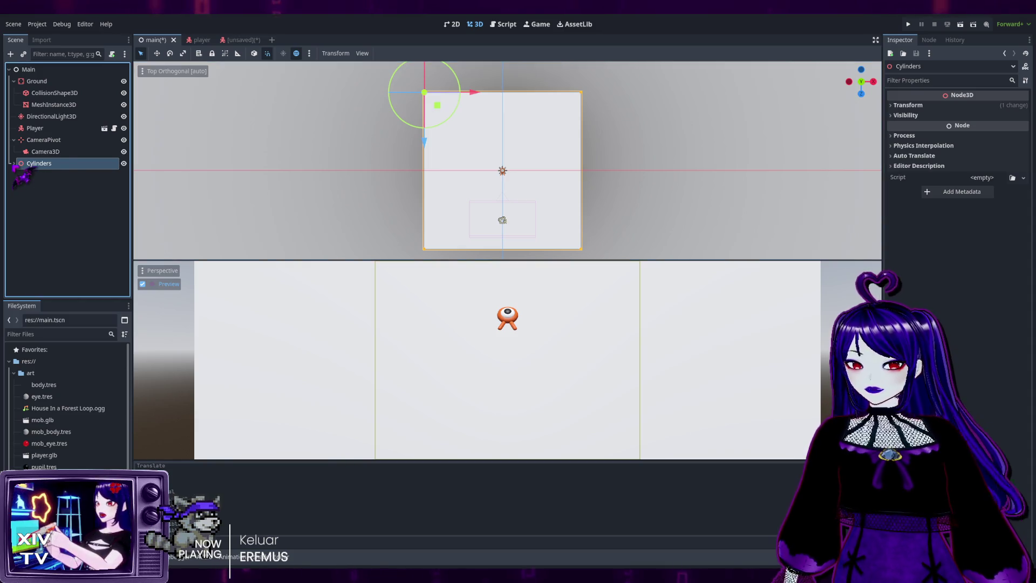
click(13, 163)
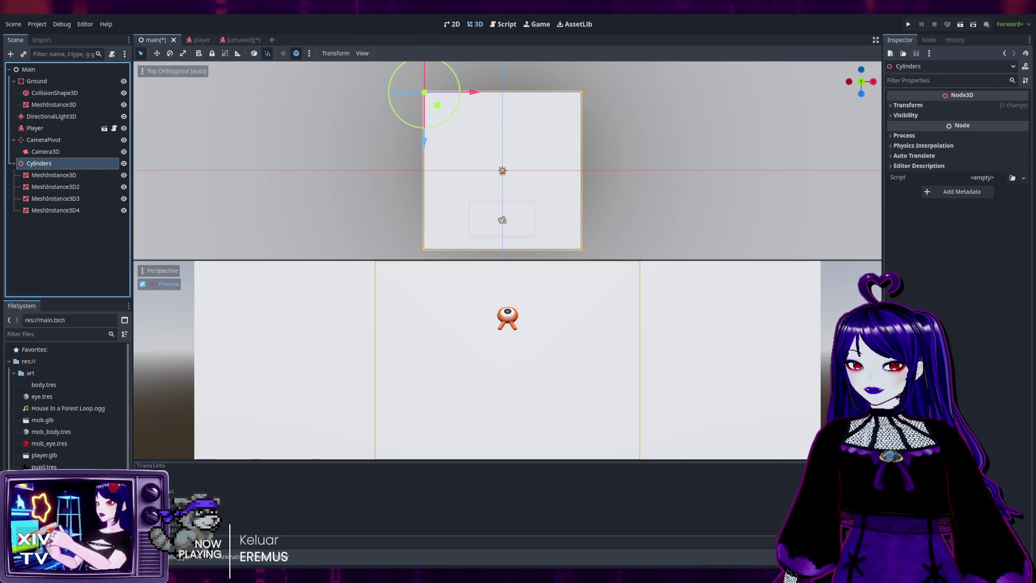
click(45, 70)
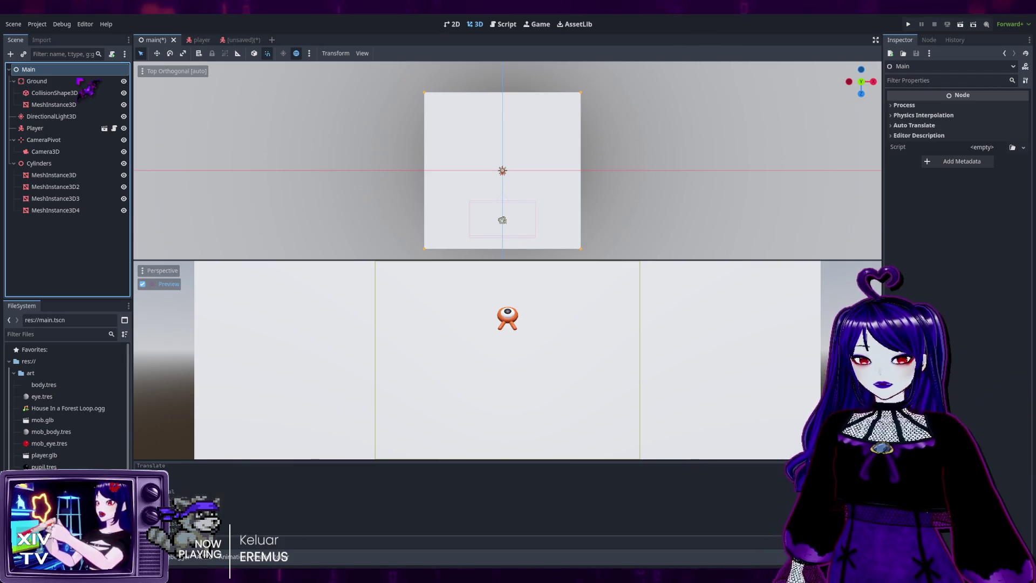
Place a Path3D node with a Curve3D resource under Main, leaving the 2D editor showing.
key(ctrl+v)
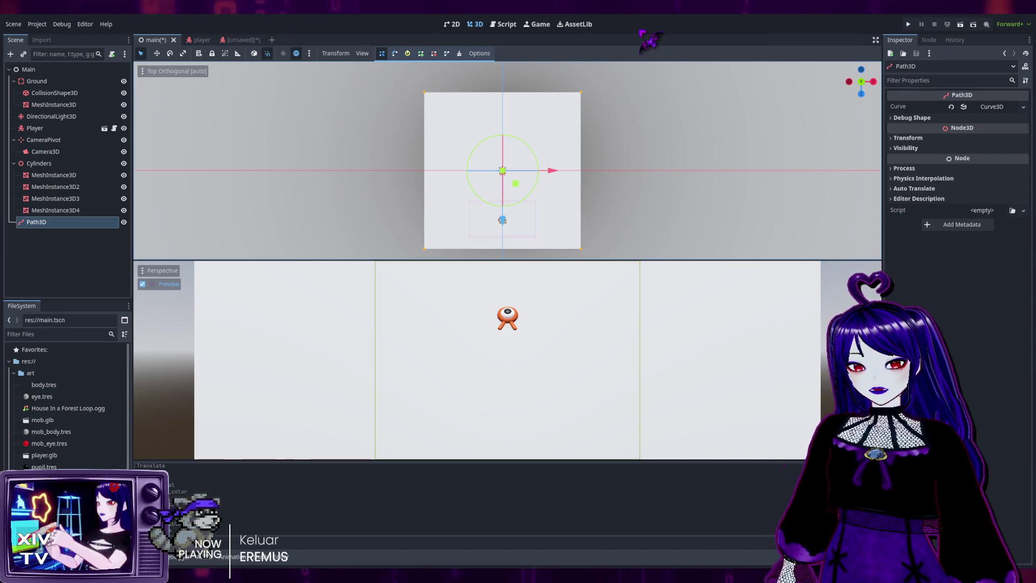
key(ctrl+F1)
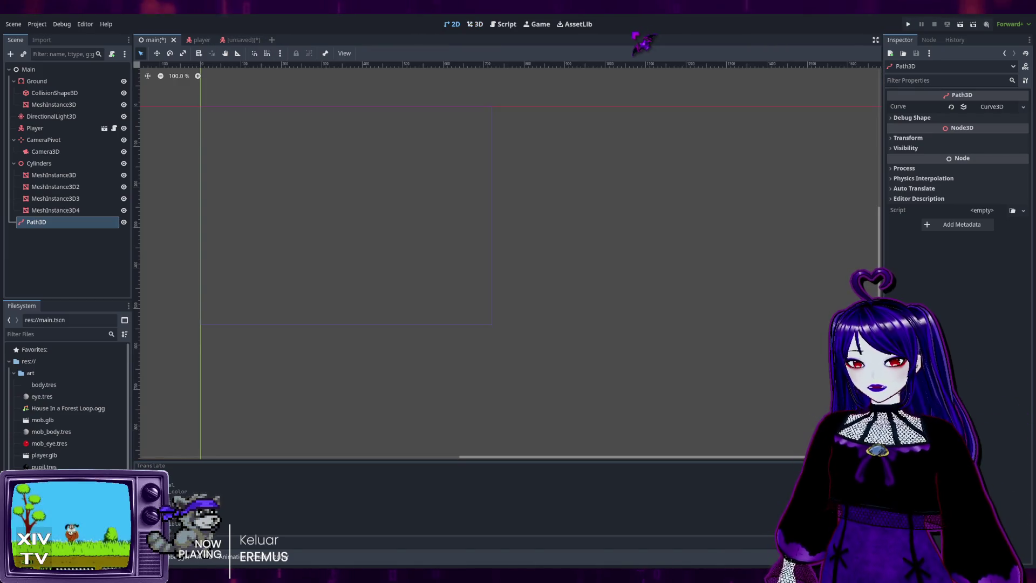
Switch back to the 3D editor as a single Top Orthogonal viewport.
click(482, 25)
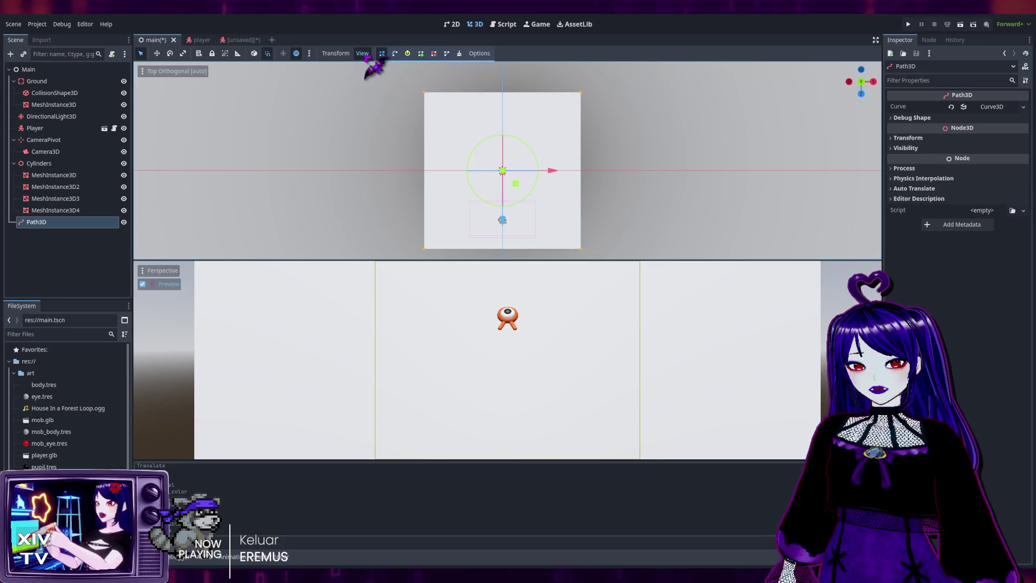
key(ctrl+1)
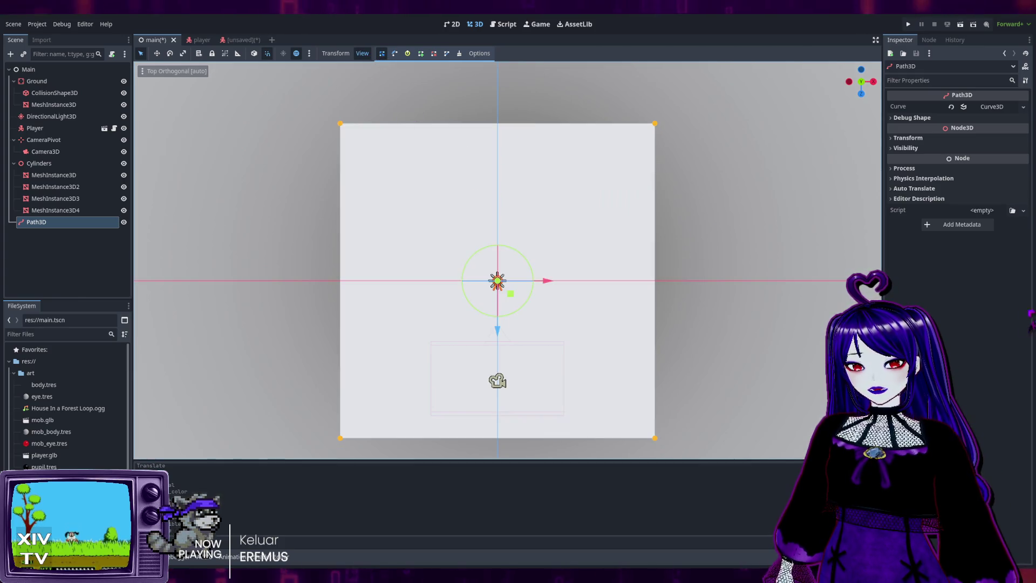